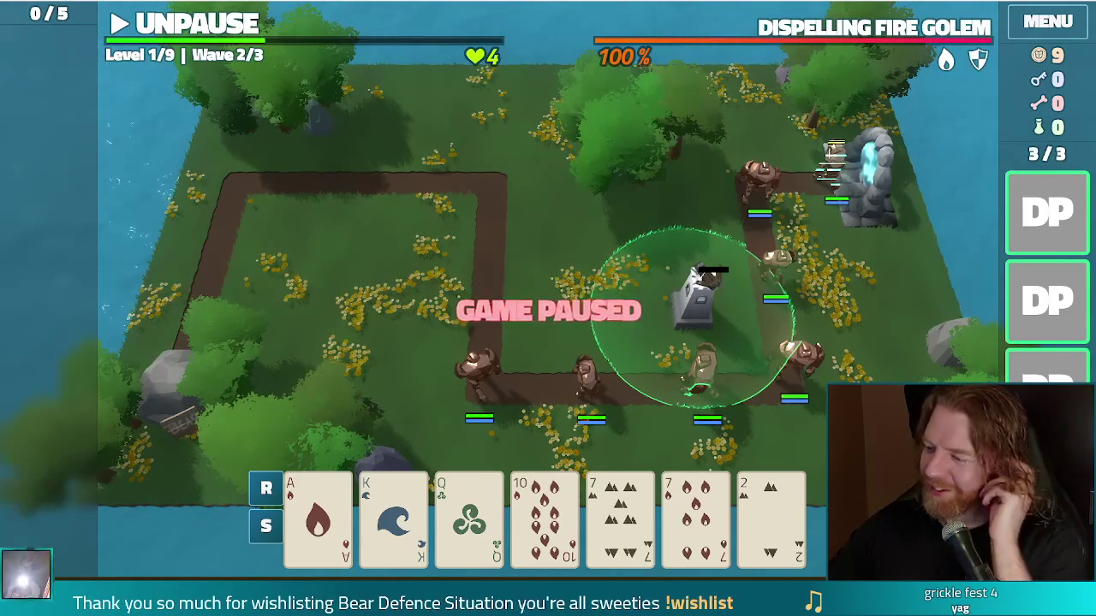
- Detonate the first Demolition Pack on the empty tower, dropping the golem to 75%
mouse_move(860, 261)
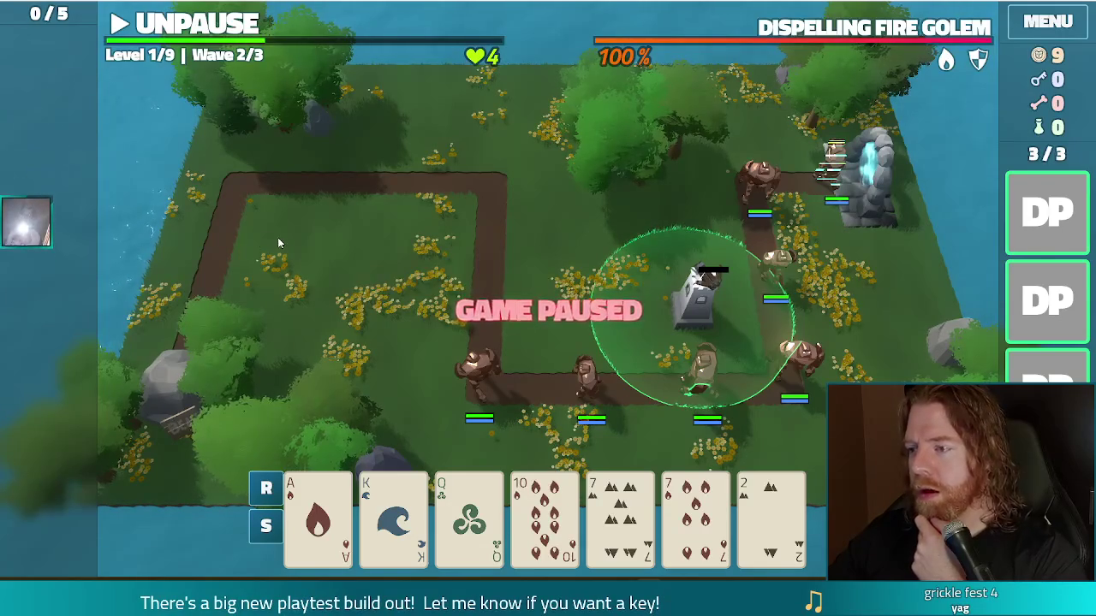
mouse_move(1039, 208)
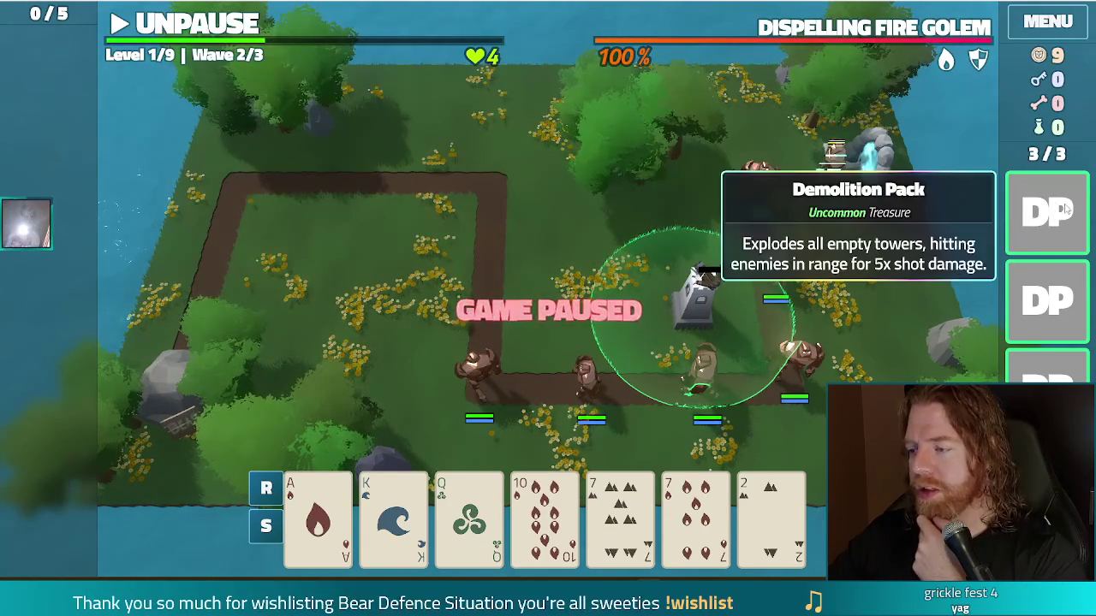
left_click(1062, 210)
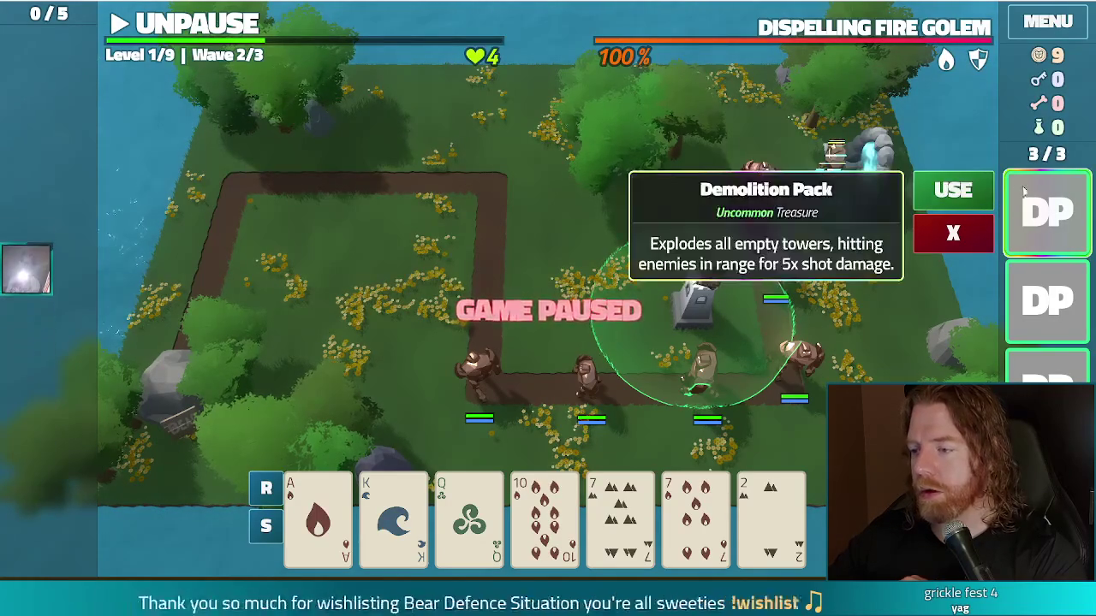
left_click(953, 190)
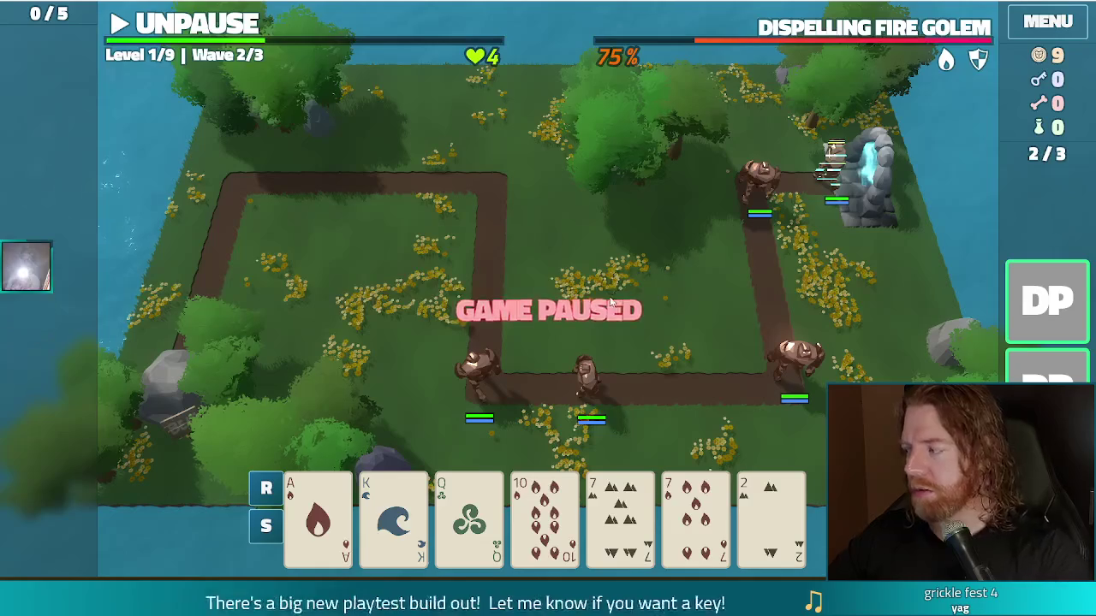
- Select the next Demolition Pack treasure to bring up its USE/X buttons
left_click(1037, 293)
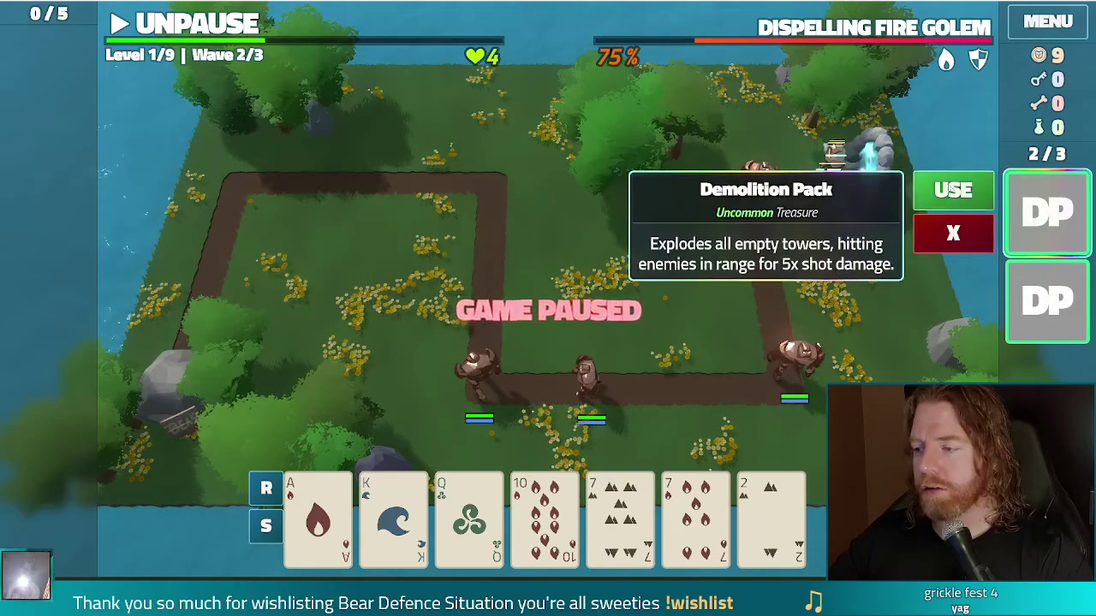
left_click(1033, 214)
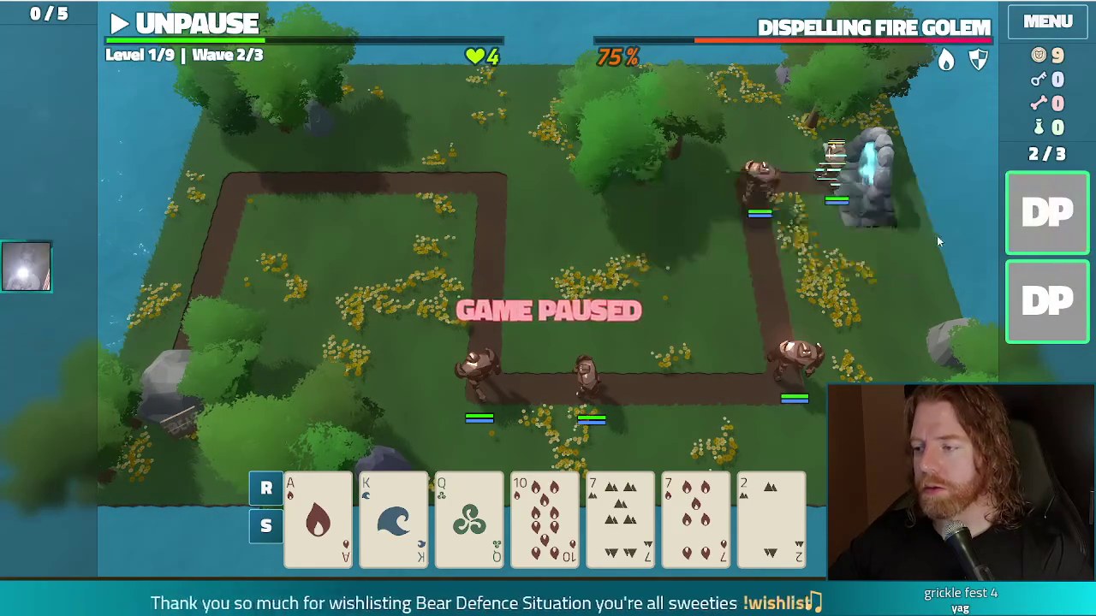
left_click(1031, 211)
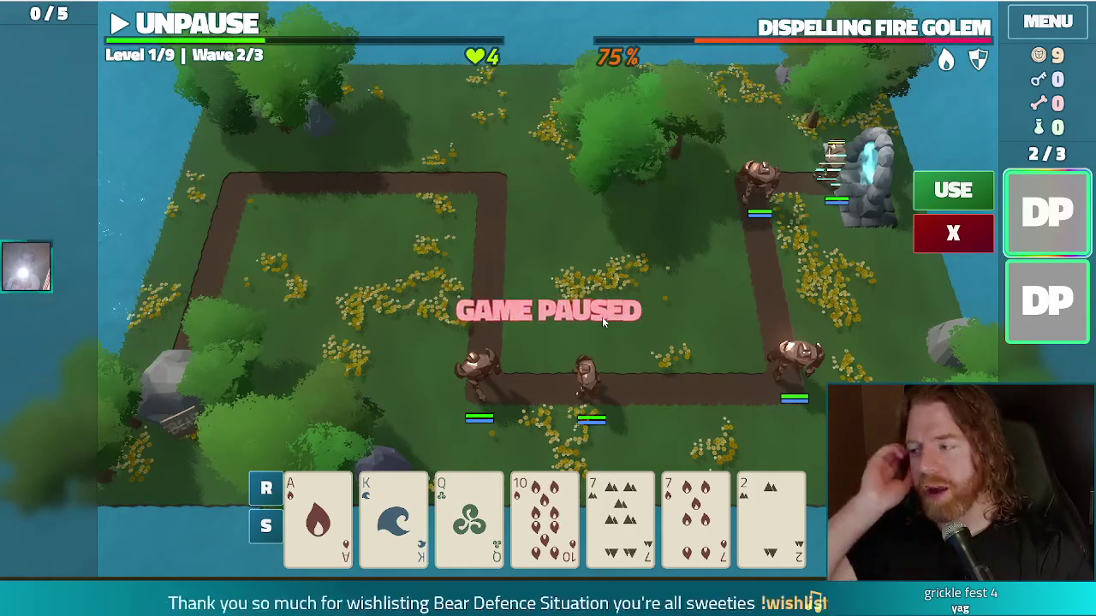
- Play the 2 of Earth card to build a Ballista Tower near the map centre, then check its stats
left_click(771, 514)
left_click(475, 422)
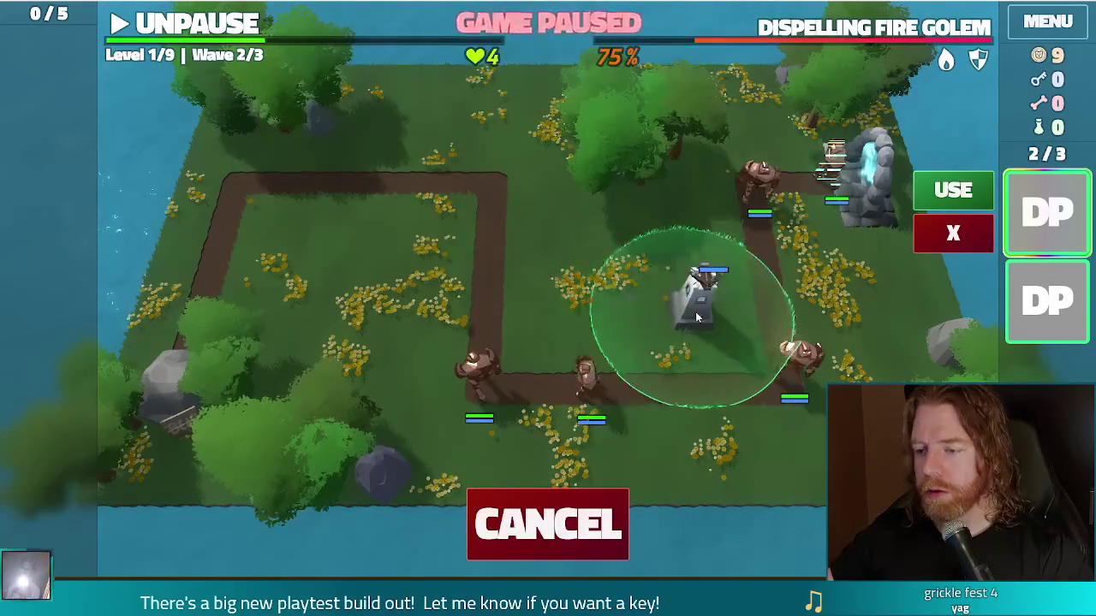
left_click(692, 319)
left_click(704, 317)
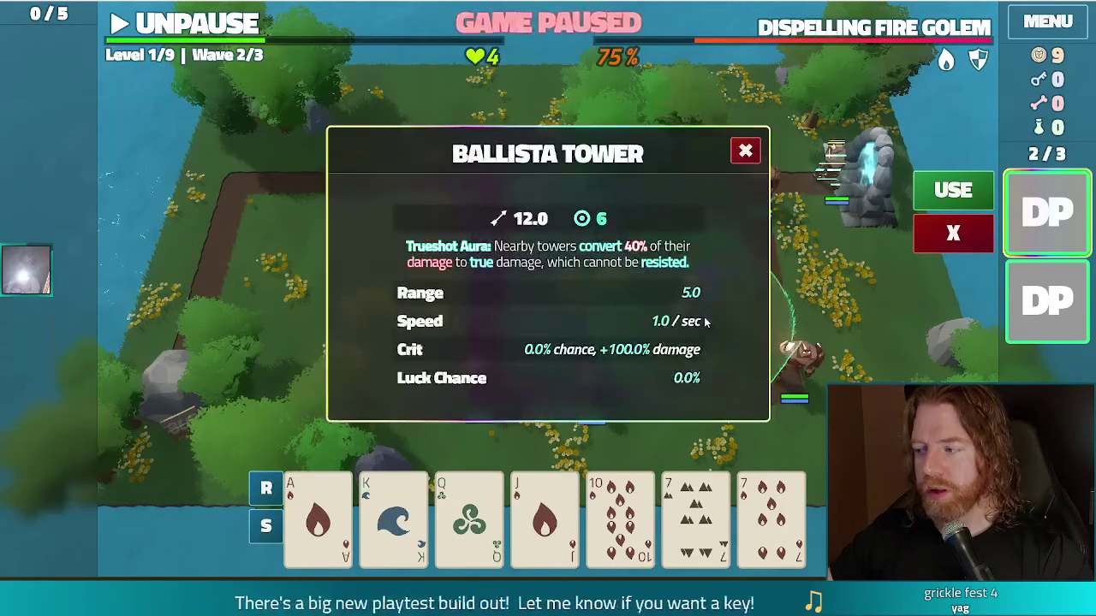
left_click(744, 149)
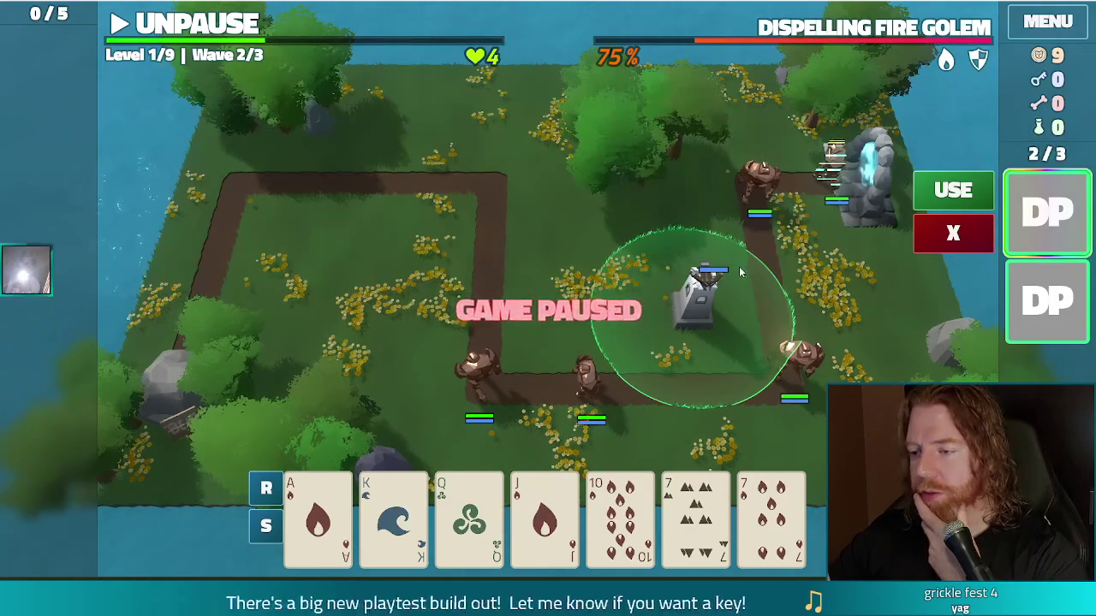
- Keep the wave 2 battle paused with the tower's range circle shown on the map
mouse_move(1063, 206)
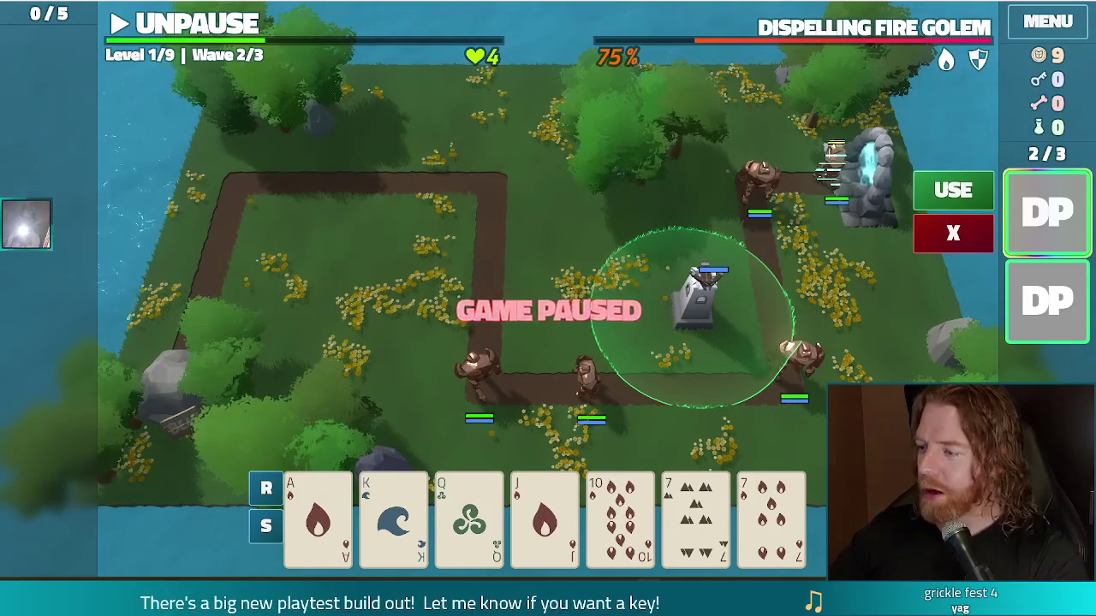
mouse_move(1041, 199)
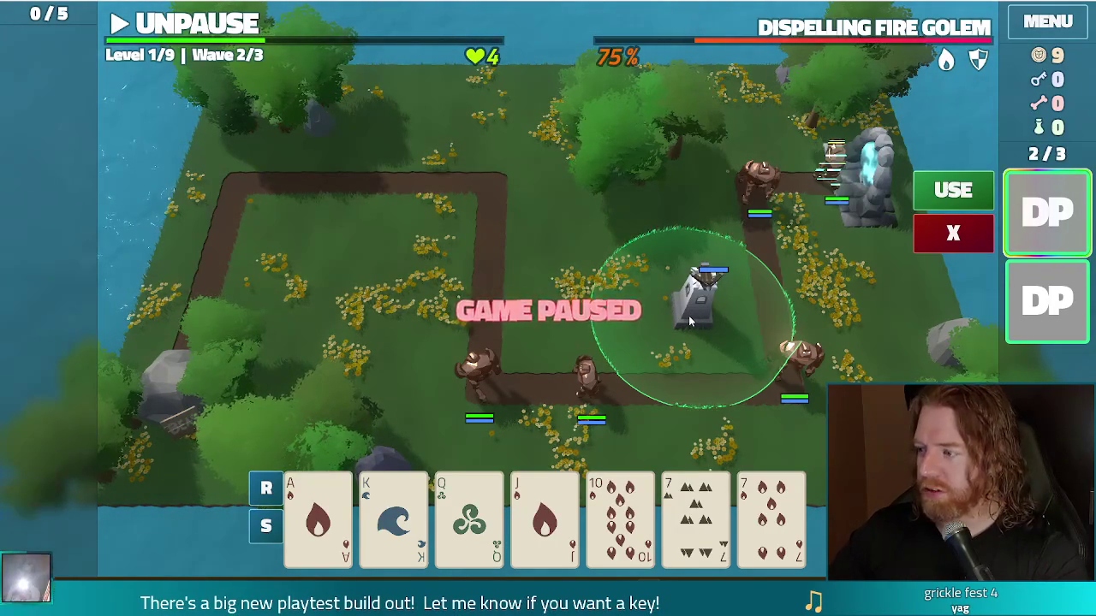
left_click(716, 306)
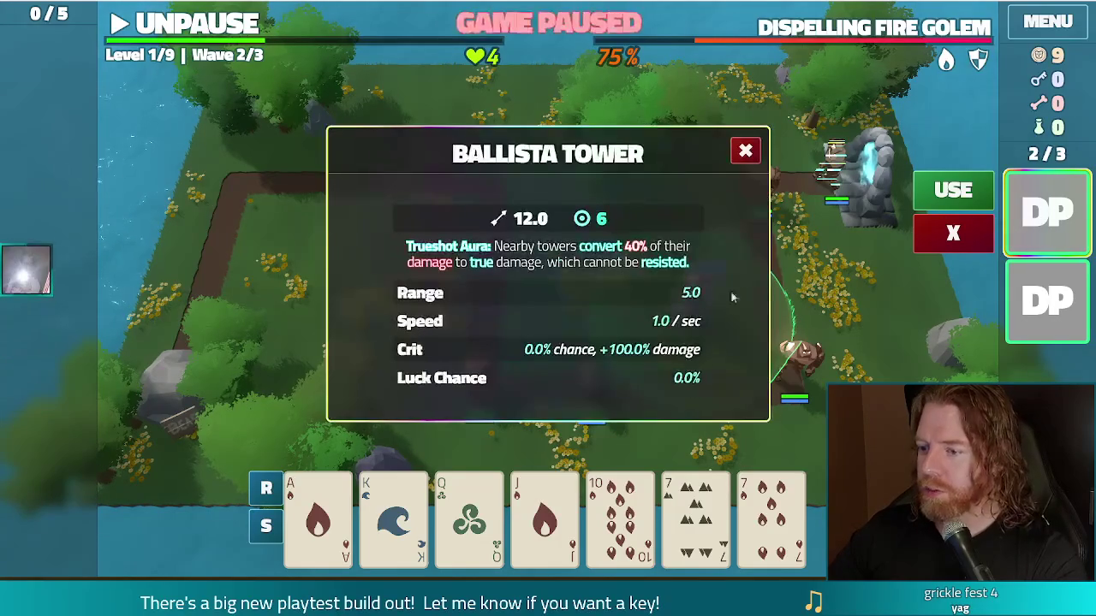
left_click(744, 150)
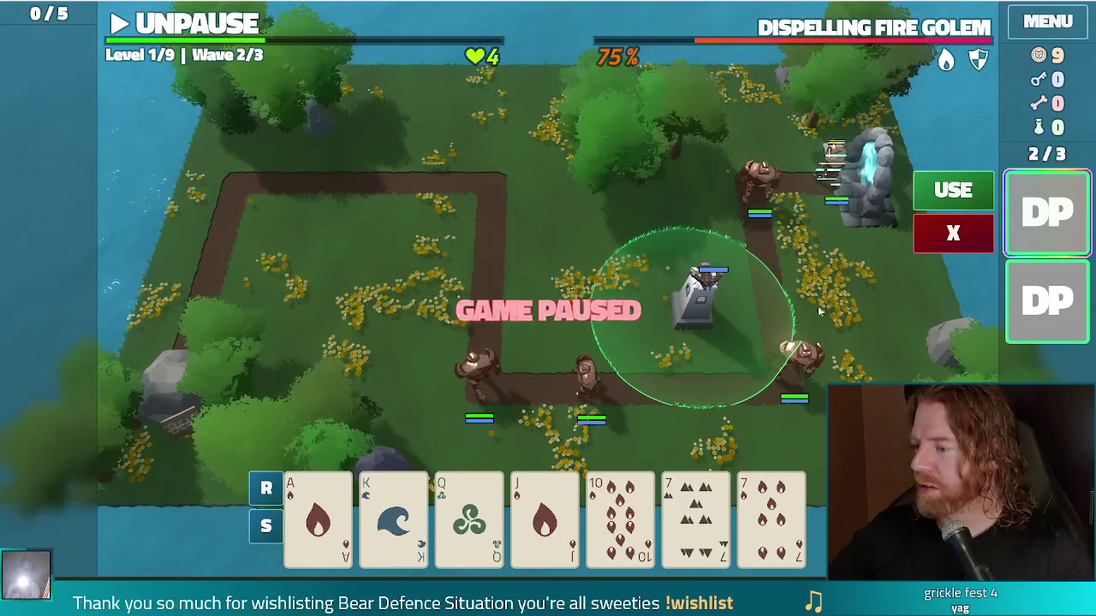
mouse_move(1038, 227)
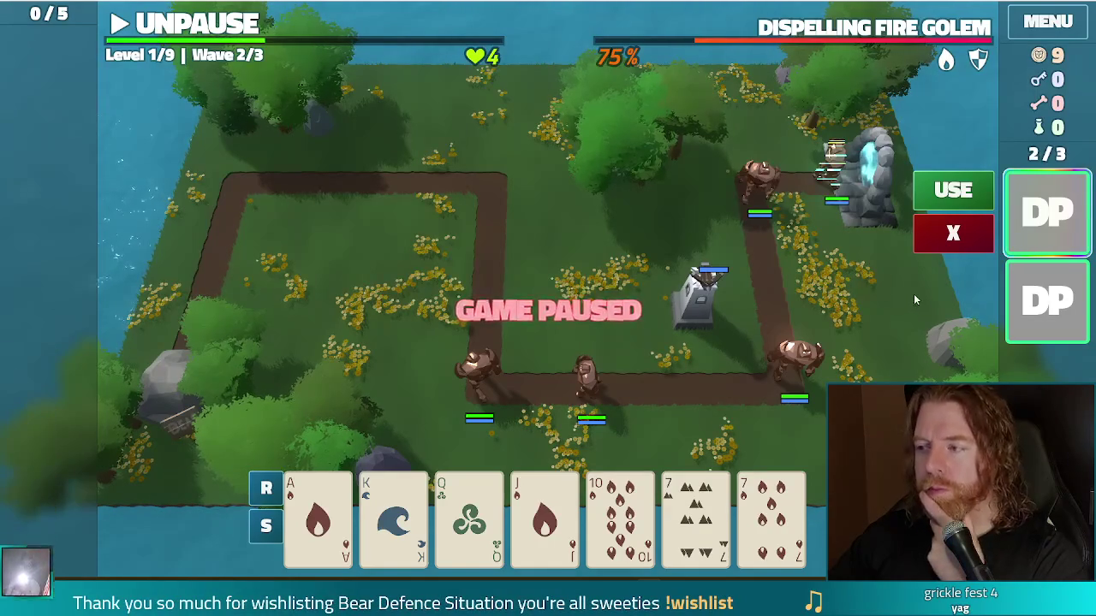
key("F8")
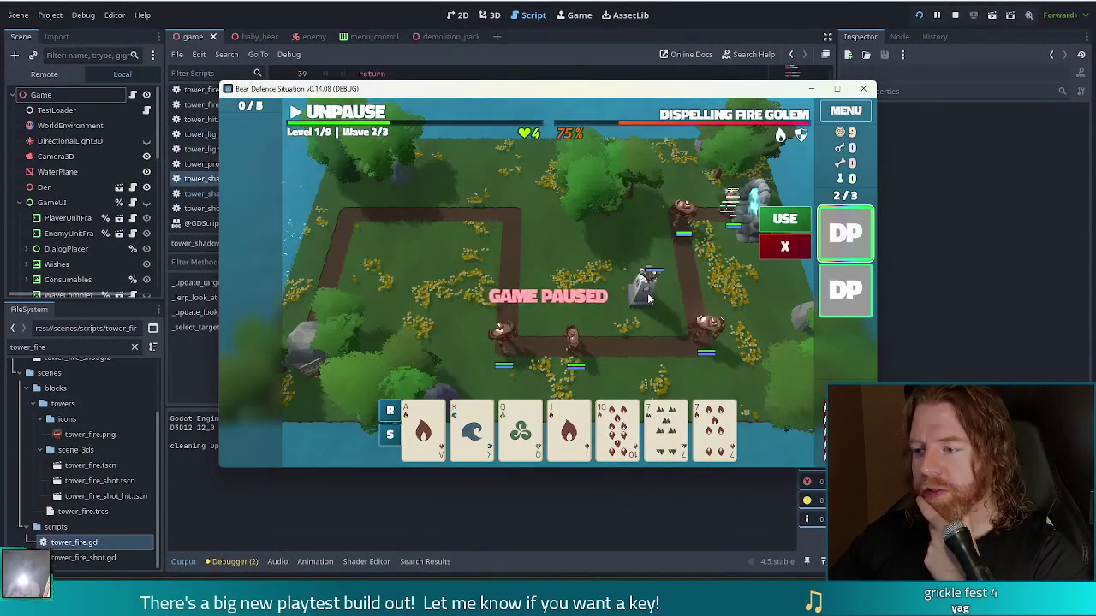
- Keep the game paused in the debug window on level 1, wave 2 of 3
mouse_move(863, 244)
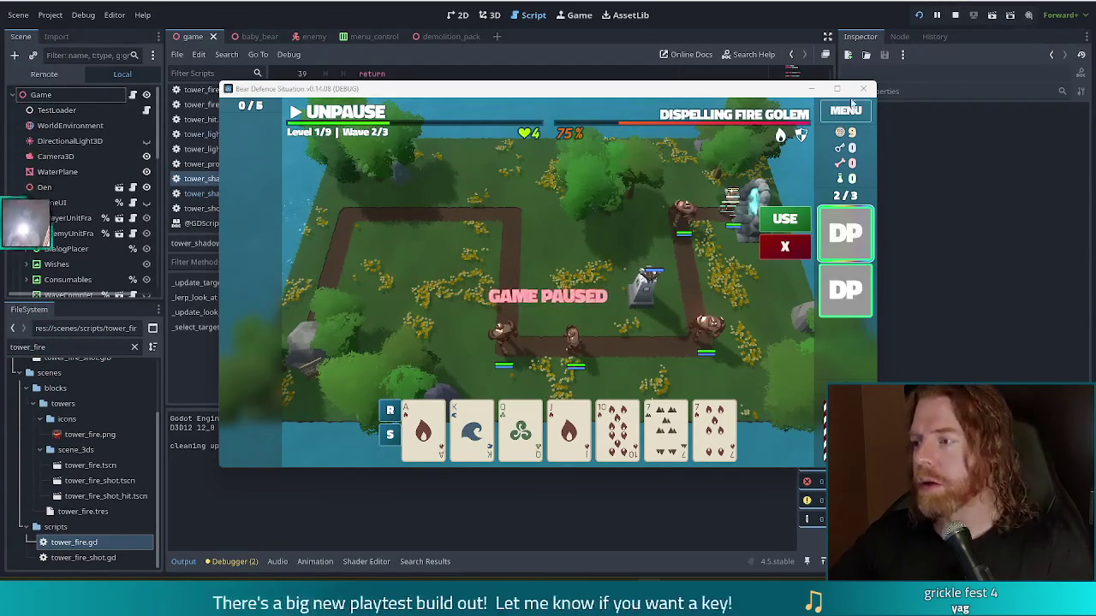
- Stop the debug run and return to the _select_target code at lines 51–54 of tower_shadow.gd
key("F8")
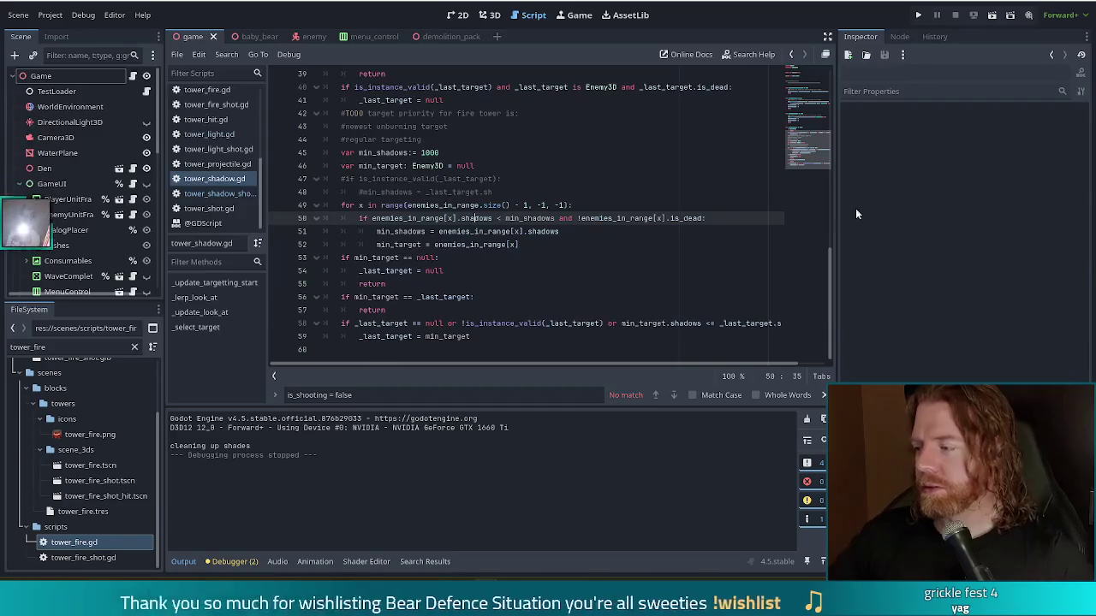
left_click_drag(518, 245, 525, 231)
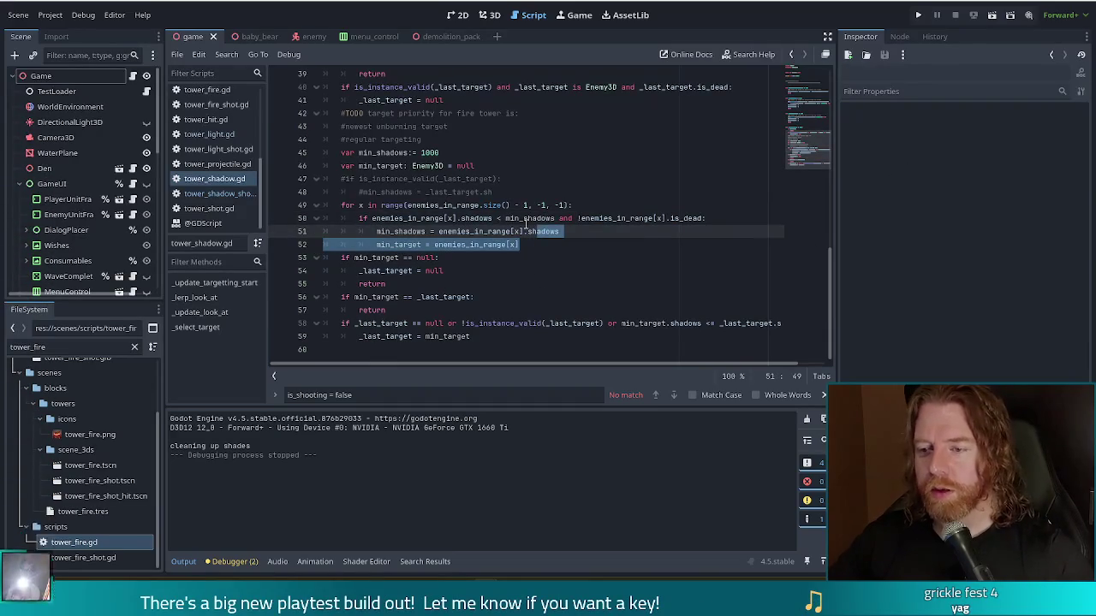
left_click(607, 232)
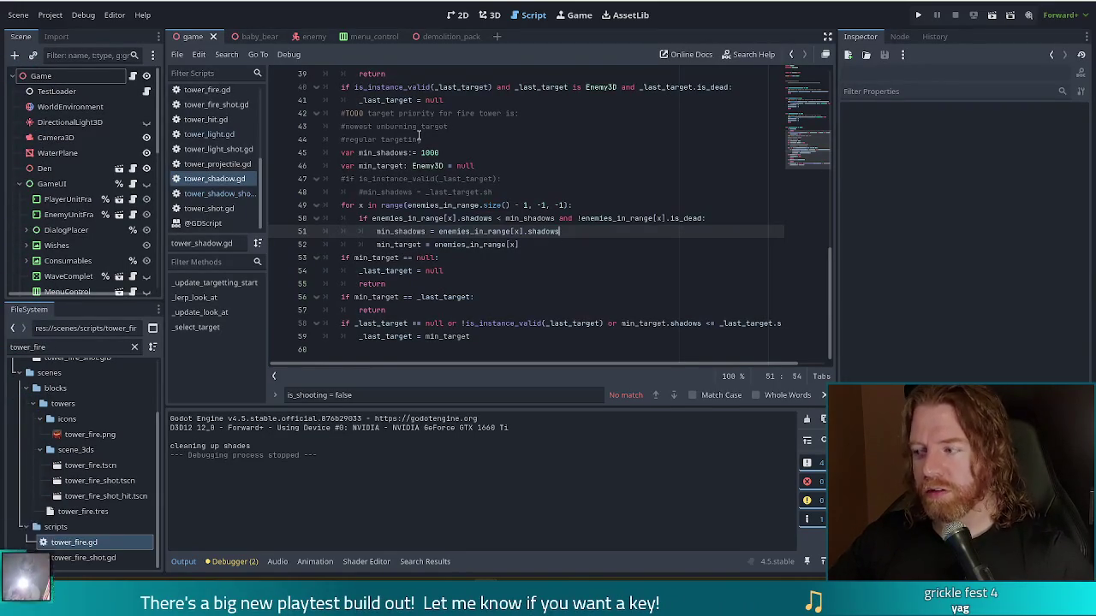
left_click(439, 273)
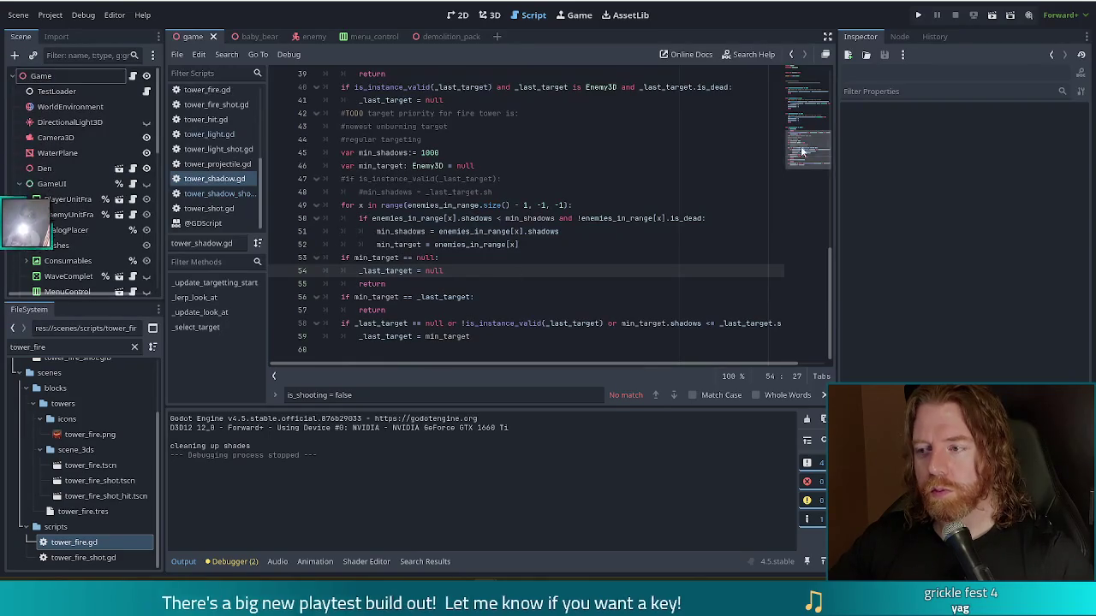
scroll(814, 139, "up", 2)
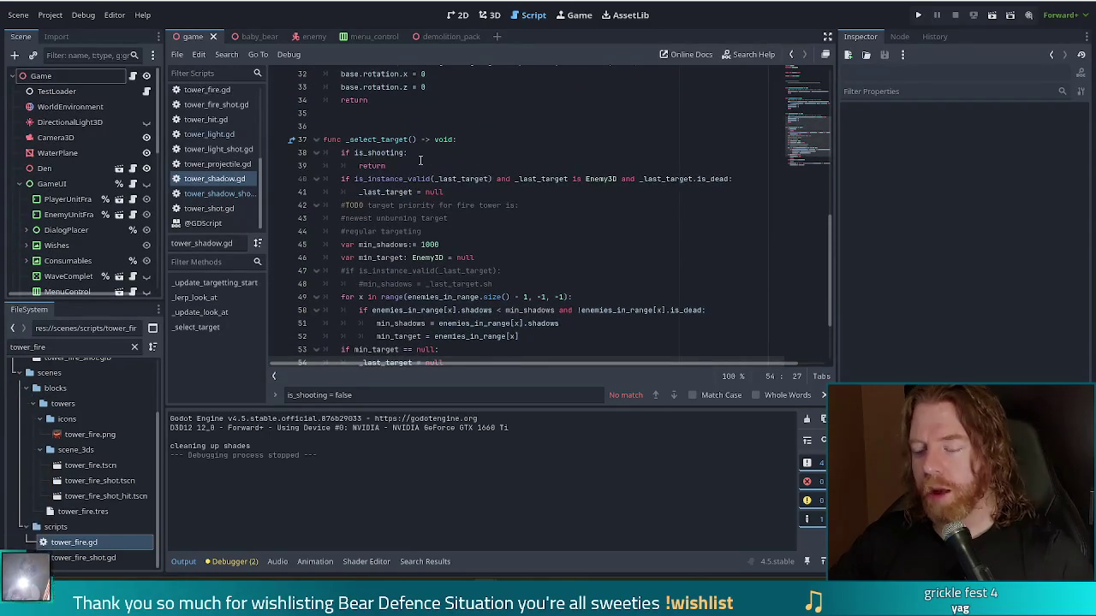
left_click_drag(387, 166, 458, 140)
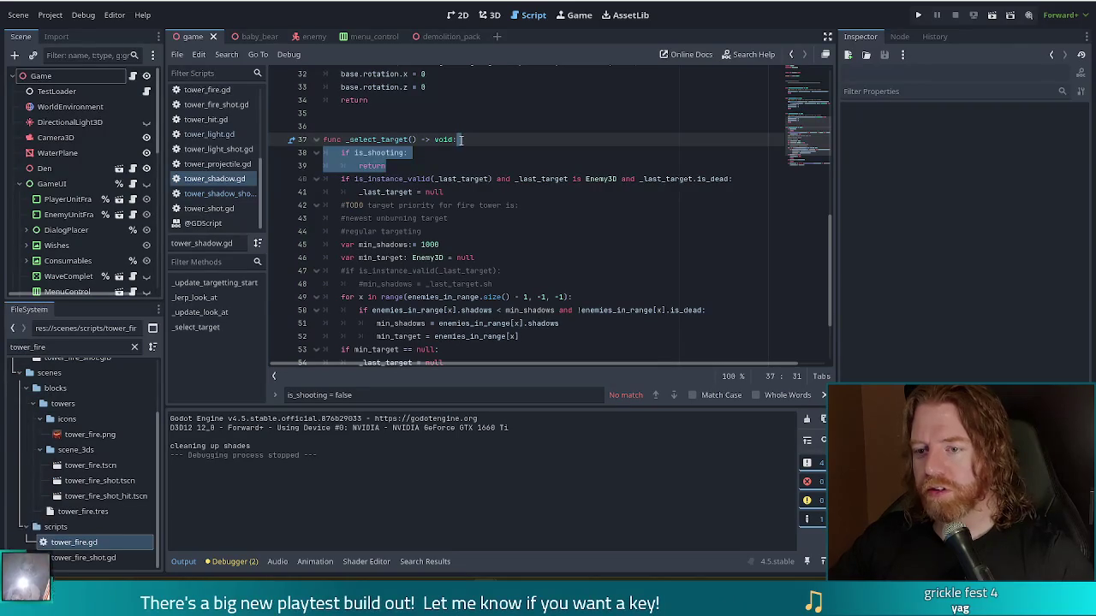
left_click(389, 153)
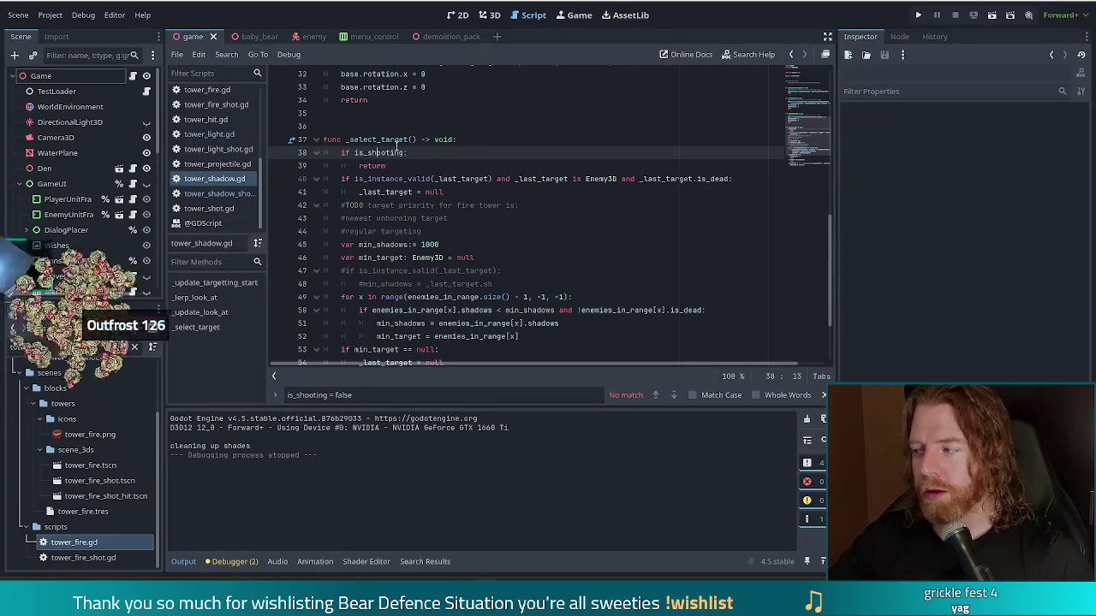
left_click(417, 165)
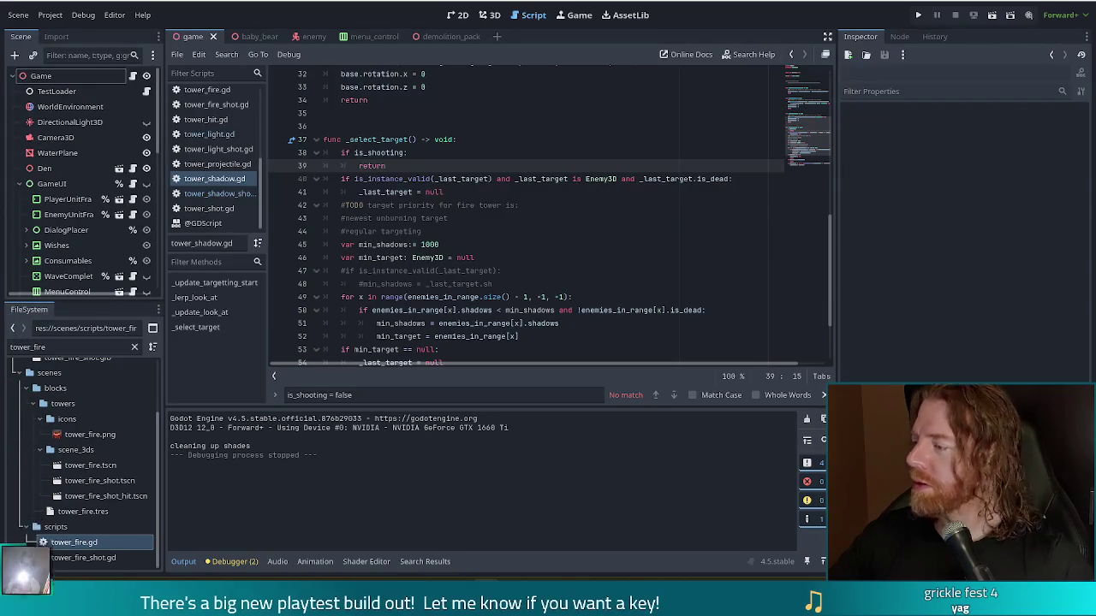
key("Down")
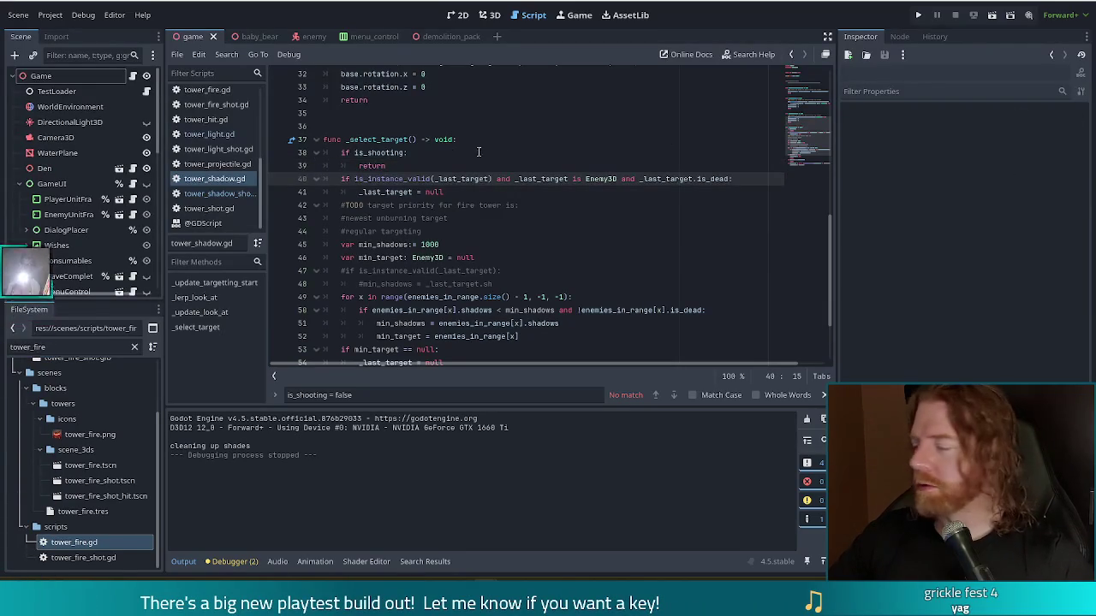
left_click(491, 140)
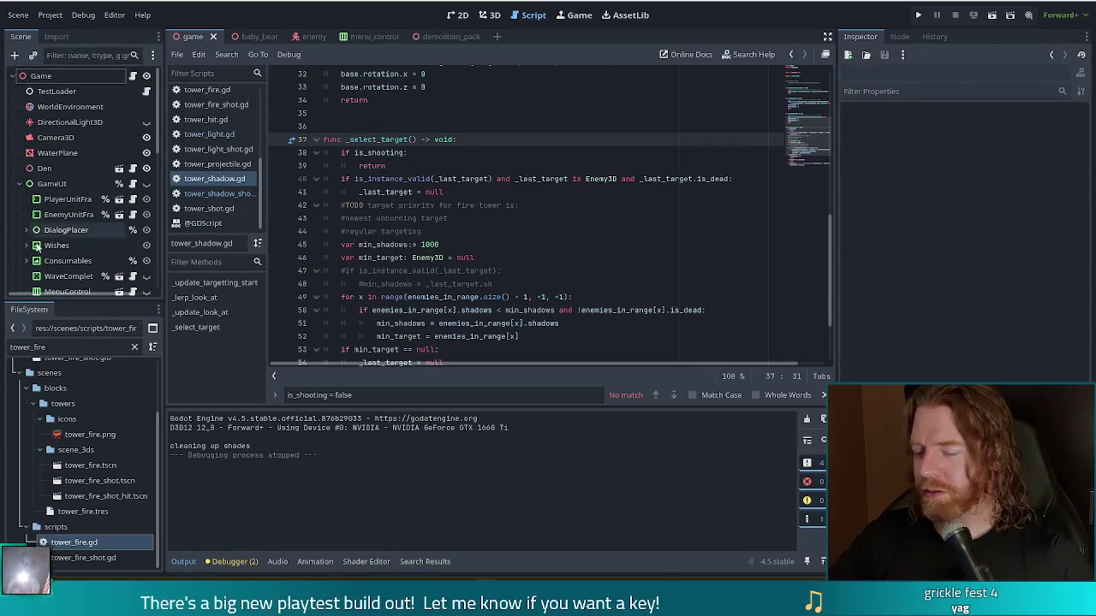
- Filter the FileSystem dock by 'tower_ball' and open tower_ballista.tscn
left_click(74, 351)
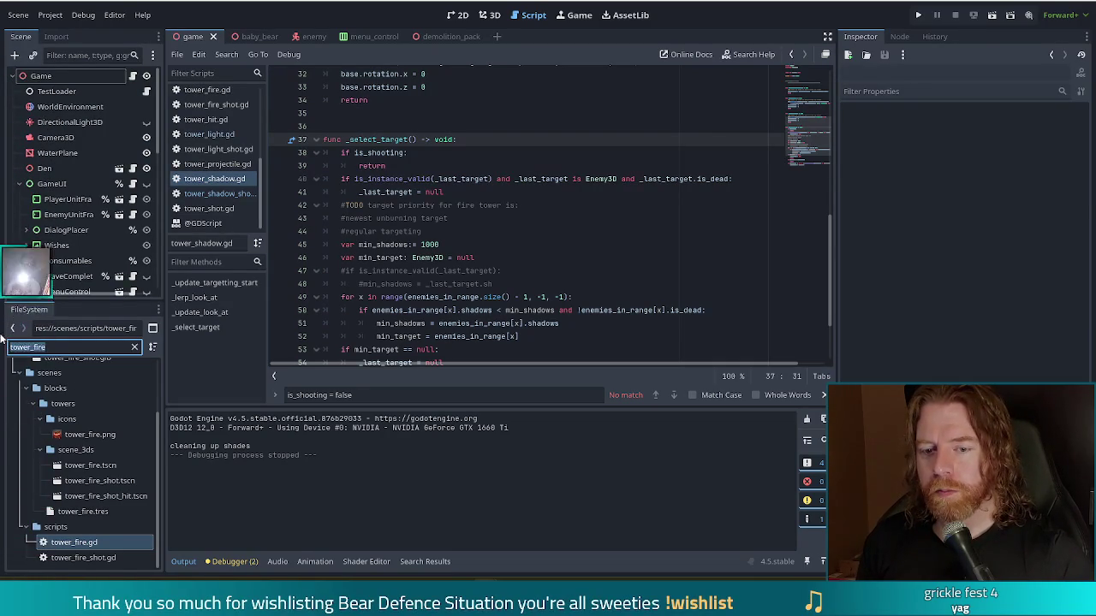
type("tower")
type("_s")
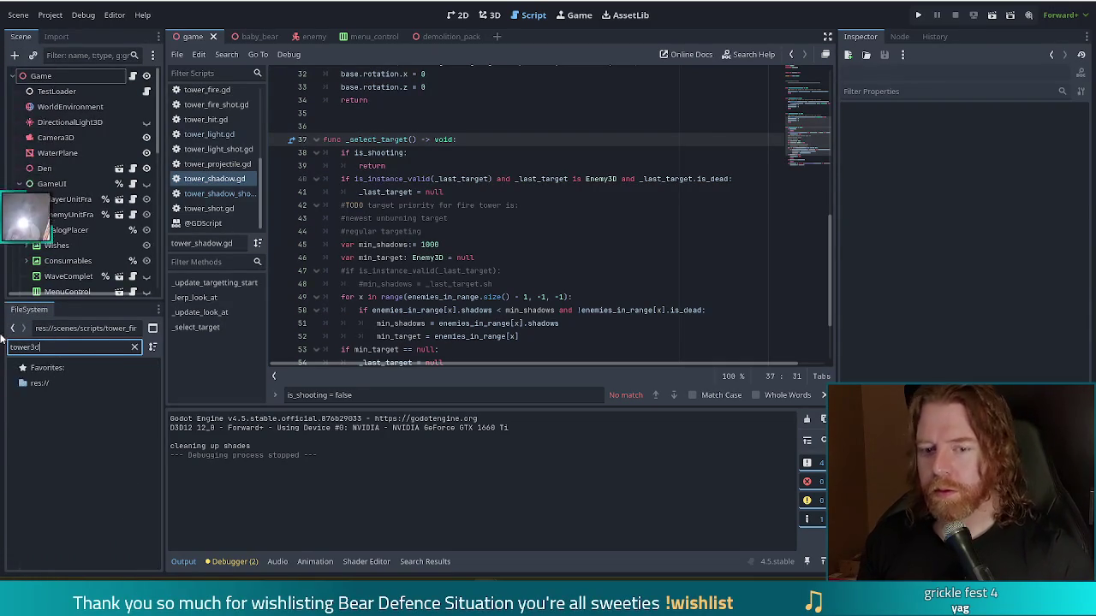
key("BackSpace")
key("BackSpace")
type("_")
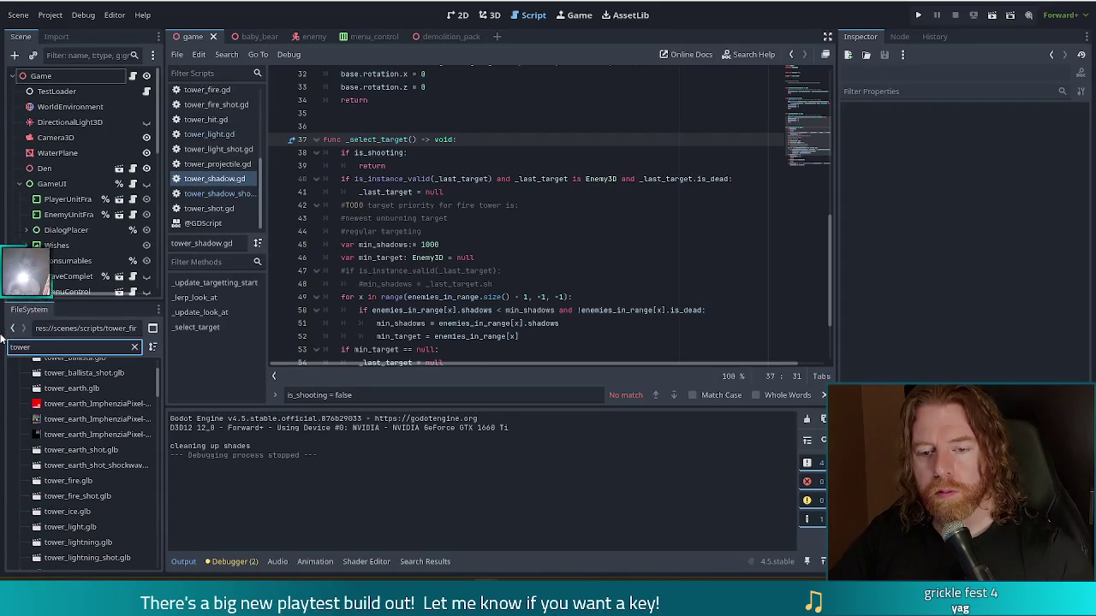
type("_3")
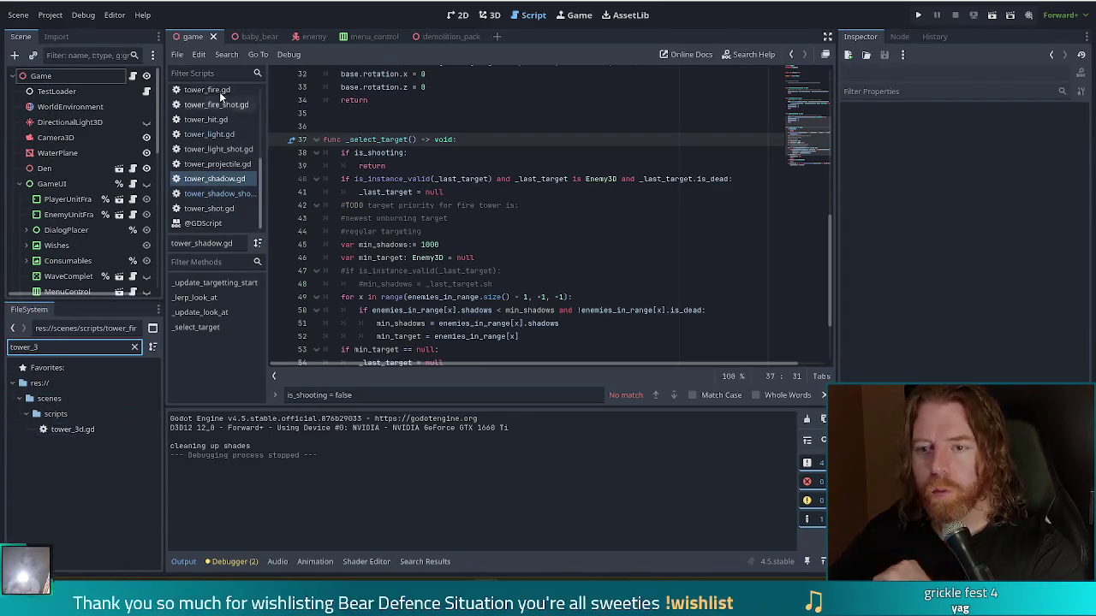
left_click_drag(78, 349, 2, 345)
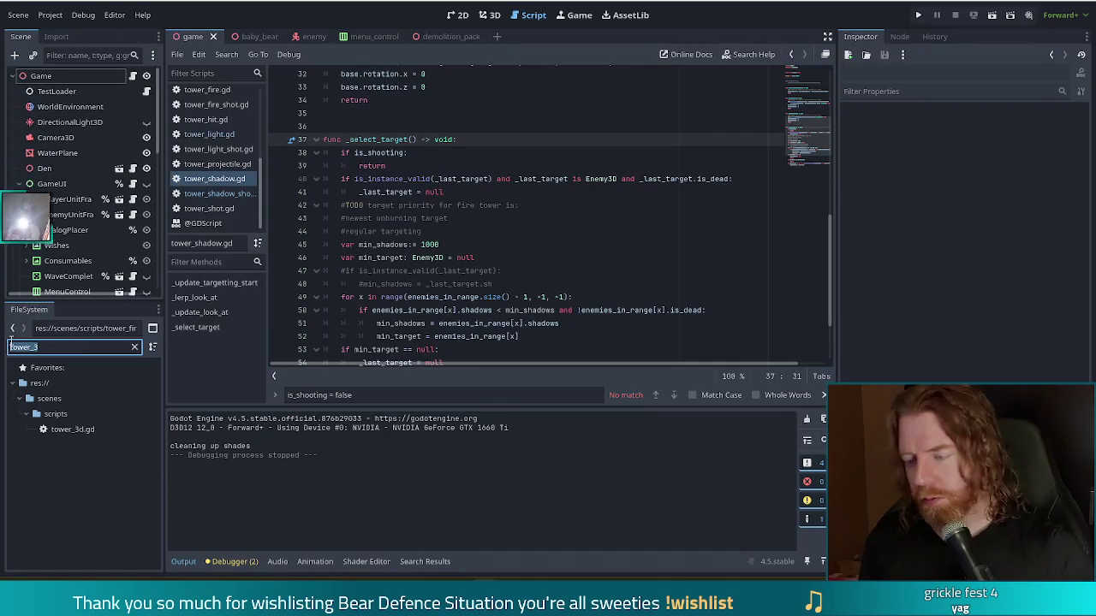
type("towerhu")
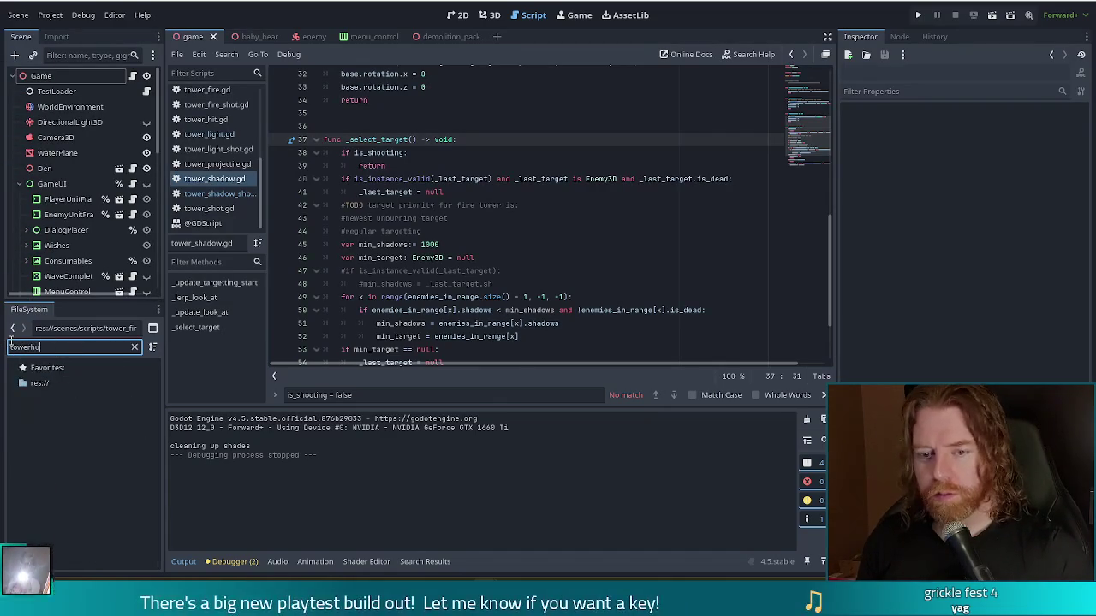
key("BackSpace")
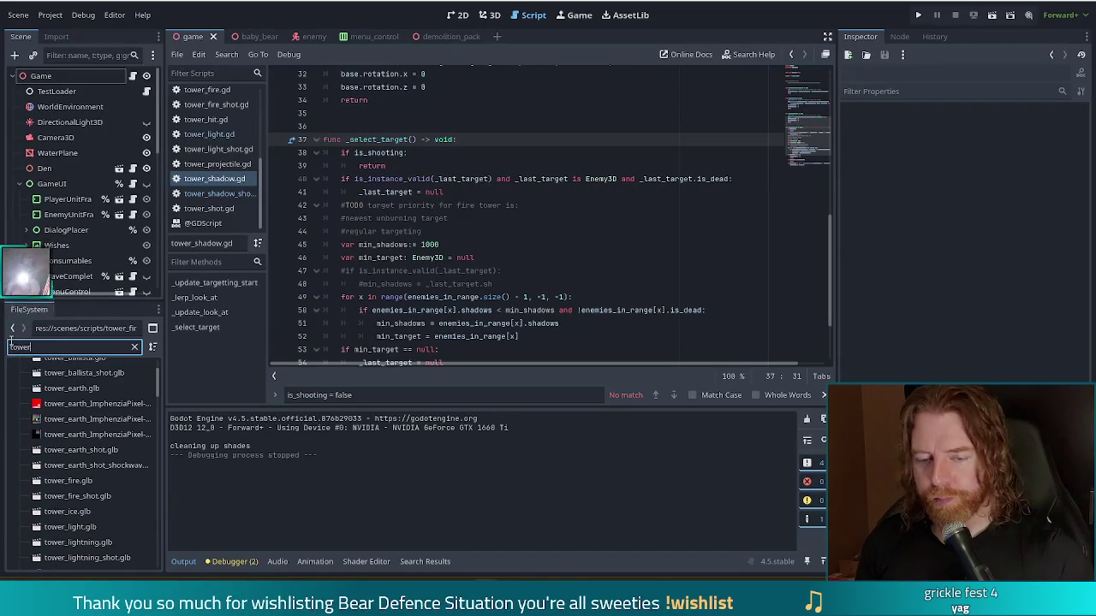
key("BackSpace")
key("BackSpace")
key("BackSpace")
type("wer_ball")
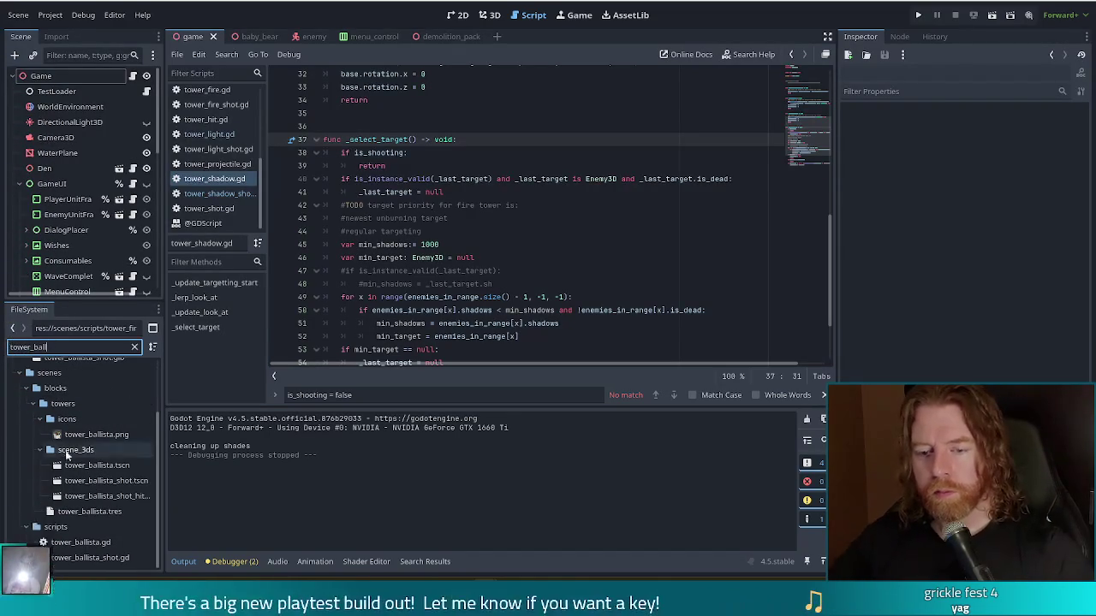
double_click(116, 465)
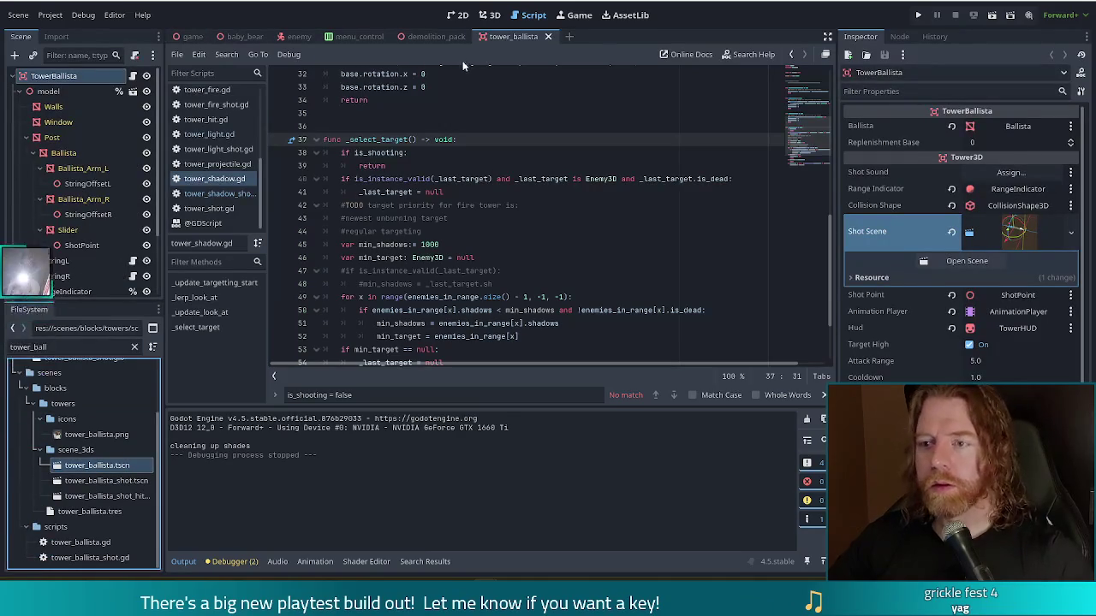
- Select the ballista's TowerHUD node and open its scene in a separate tab
left_click(490, 14)
scroll(124, 180, "down", 1)
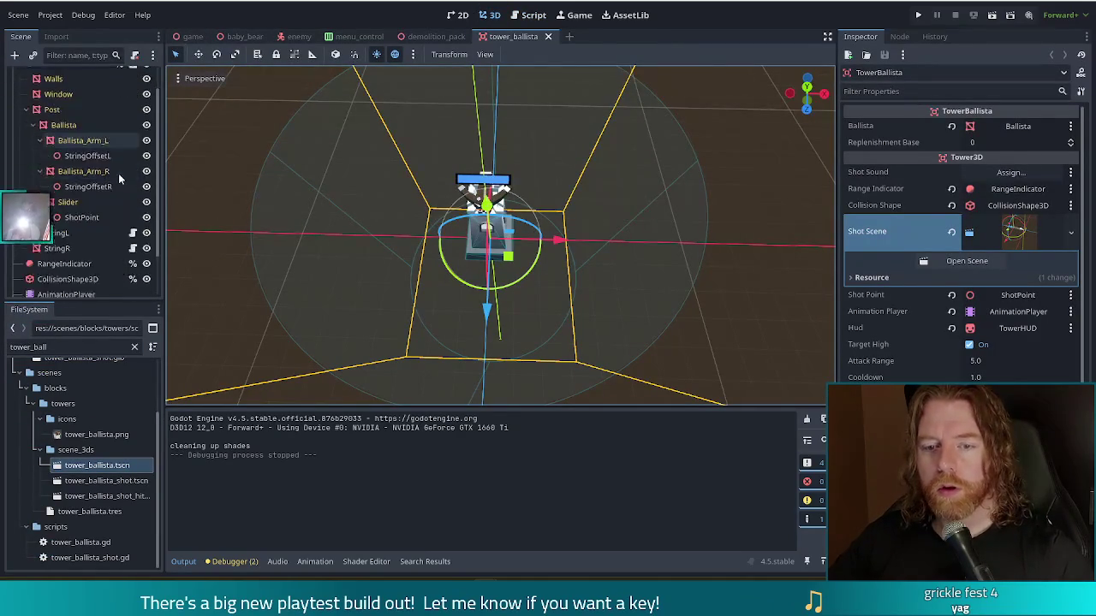
scroll(120, 178, "down", 3)
left_click(57, 289)
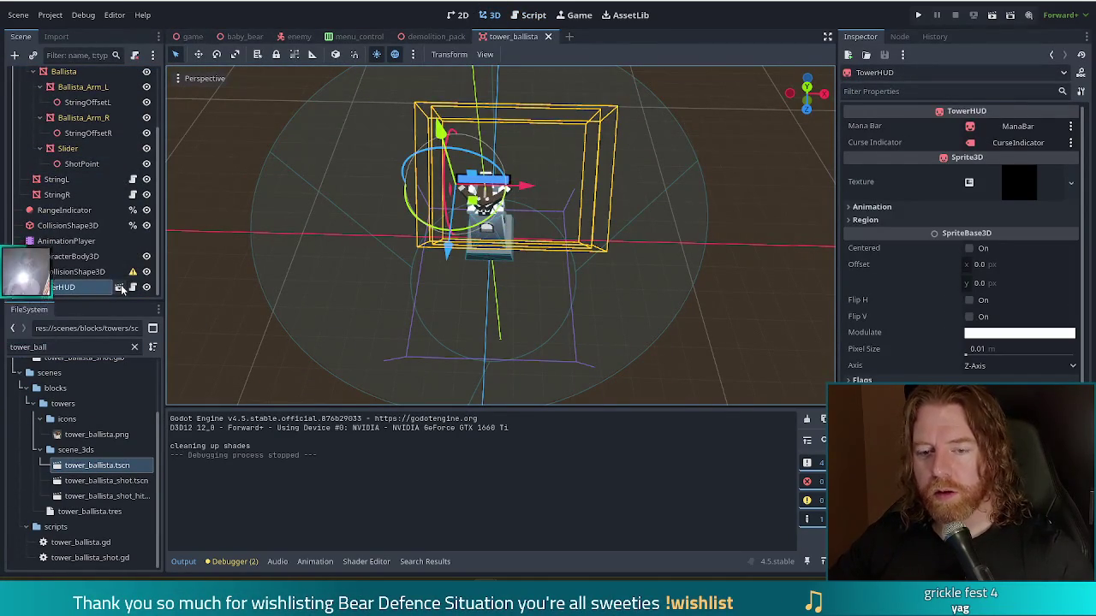
left_click(121, 289)
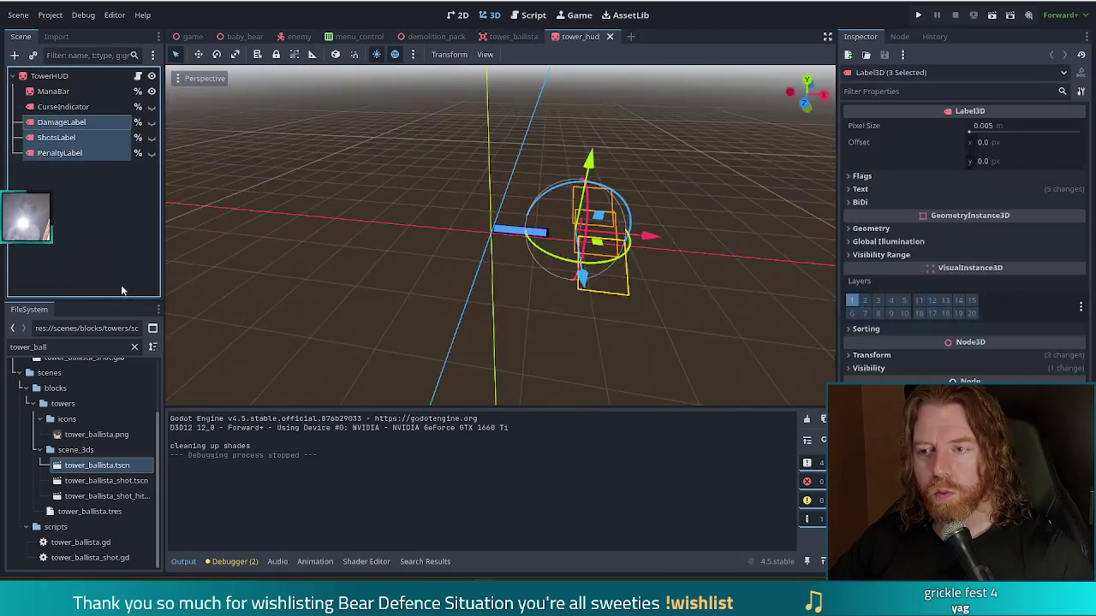
- Clear the FileSystem dock's file filter
right_click(102, 348)
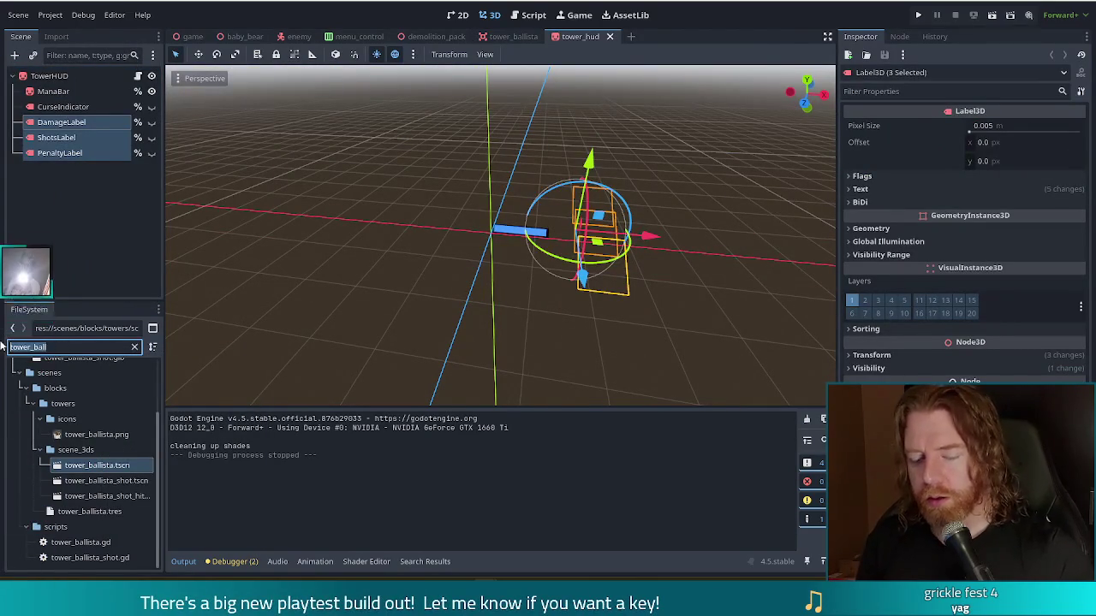
type("towerh")
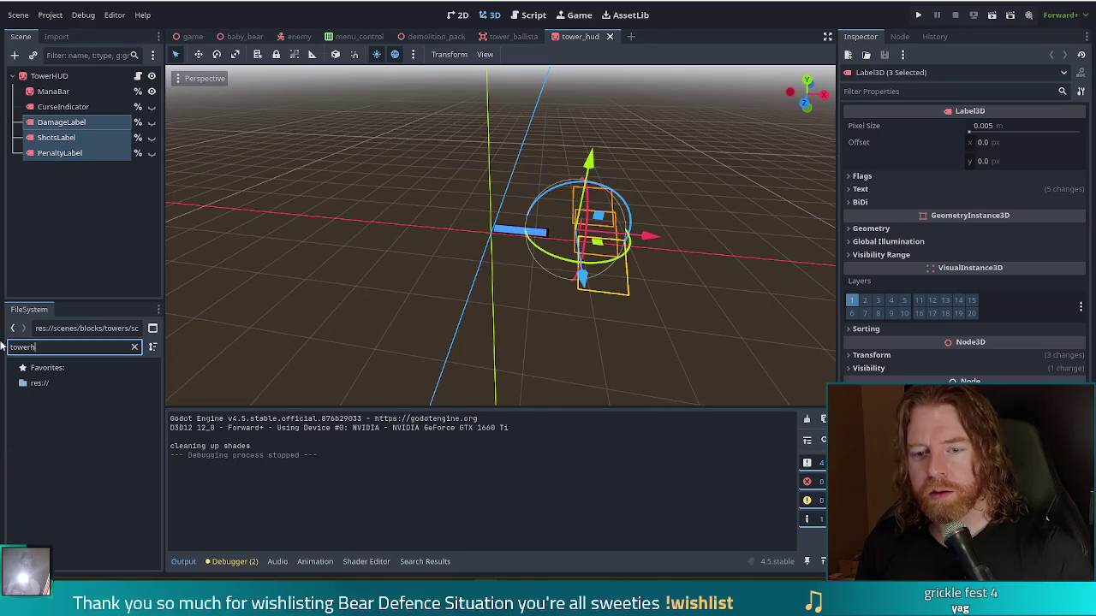
type("towerh")
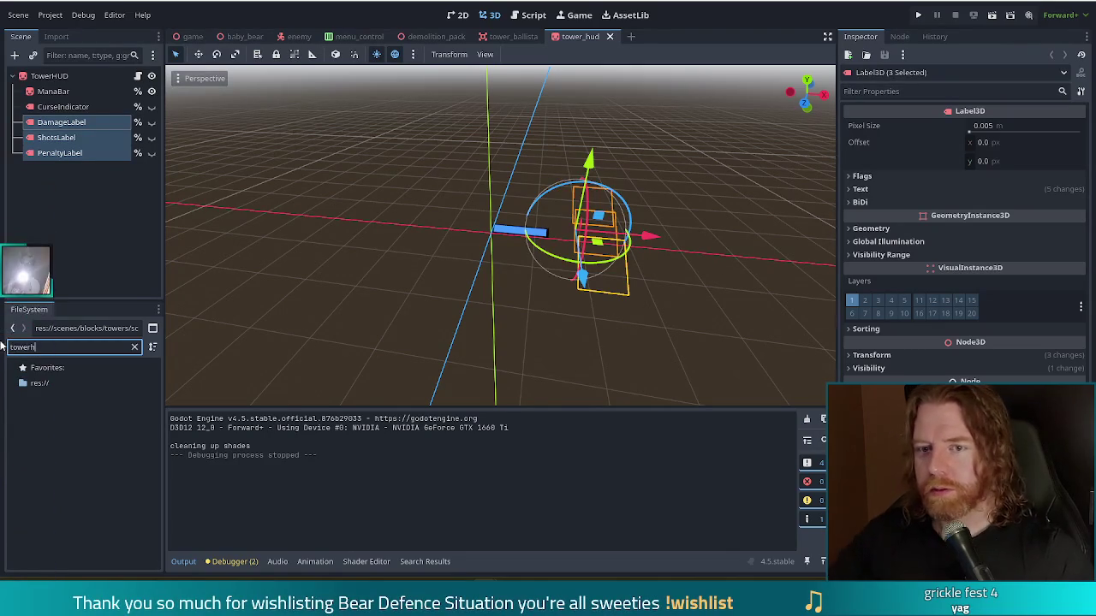
left_click(134, 347)
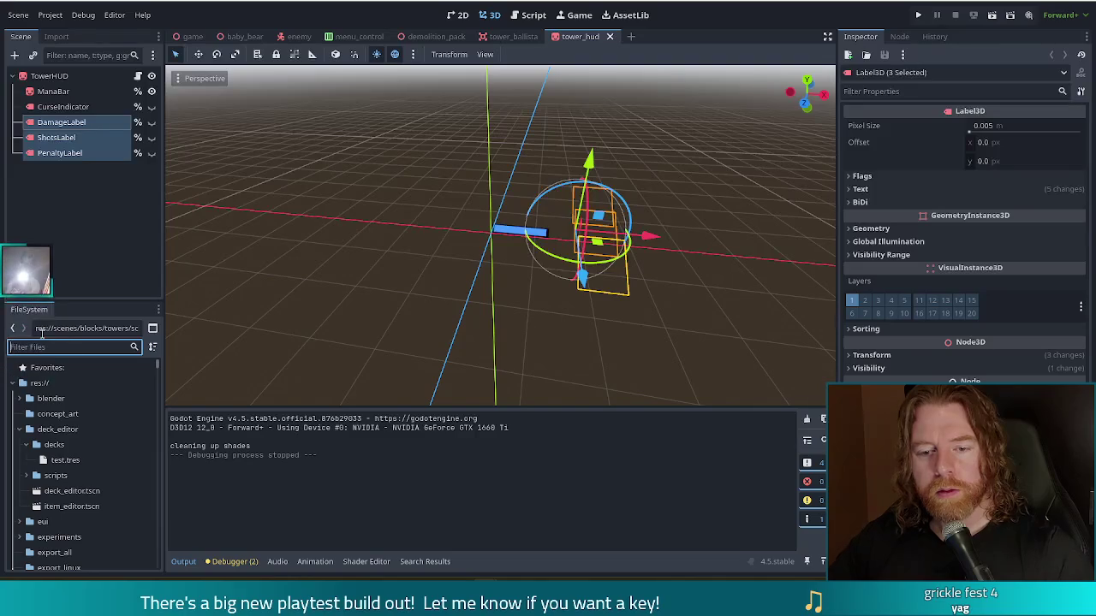
left_click(49, 75)
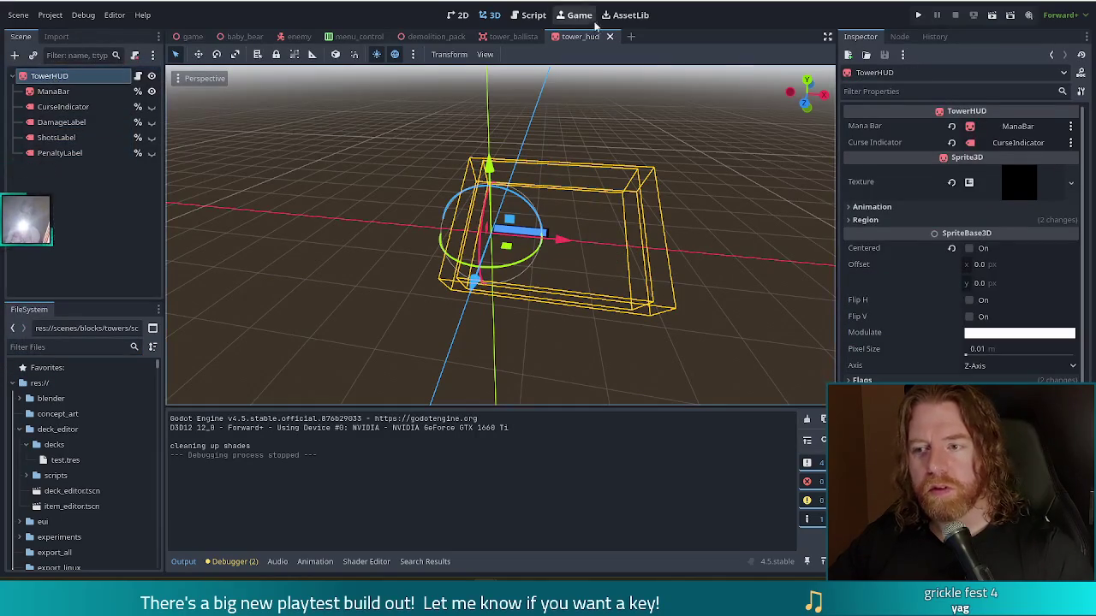
left_click(49, 347)
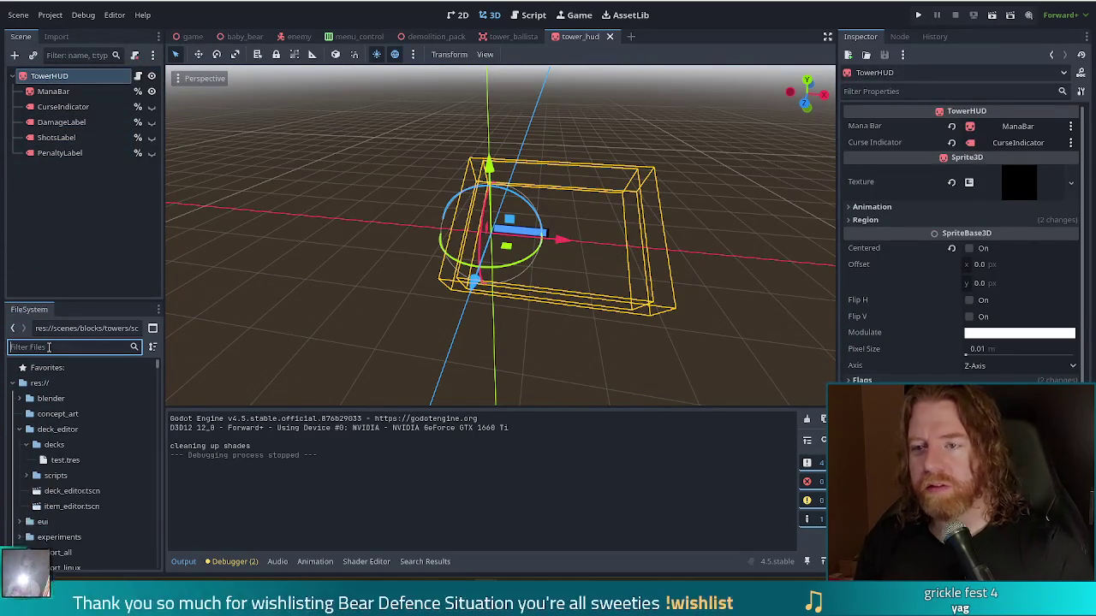
type("tower_h")
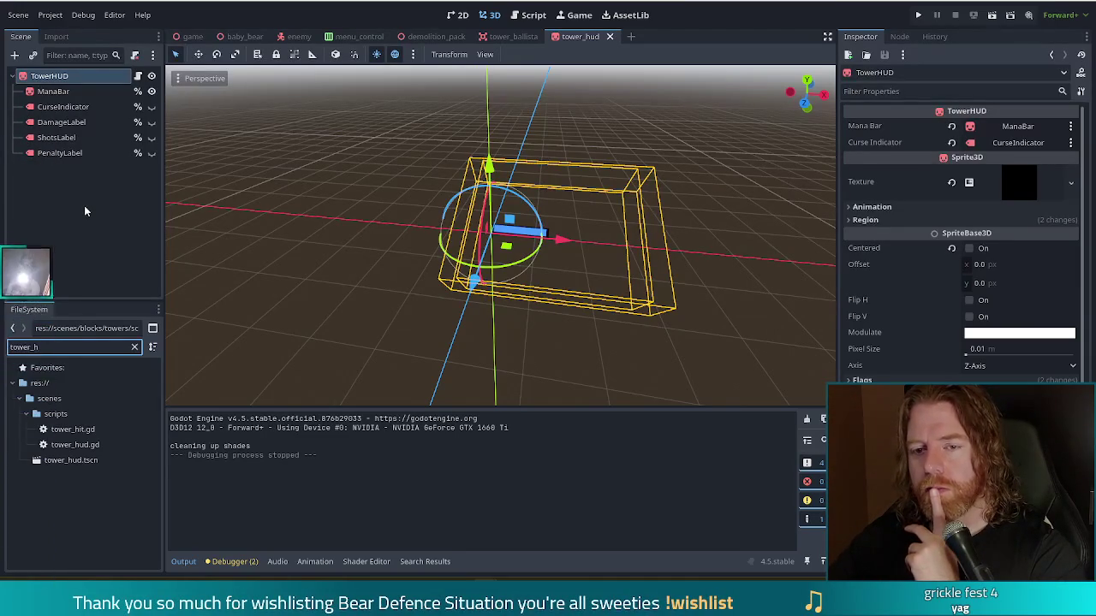
left_click(152, 107)
- Hide CurseIndicator, save tower_hud.tscn, and open TowerHUD's tower_hud.gd script
left_click(152, 107)
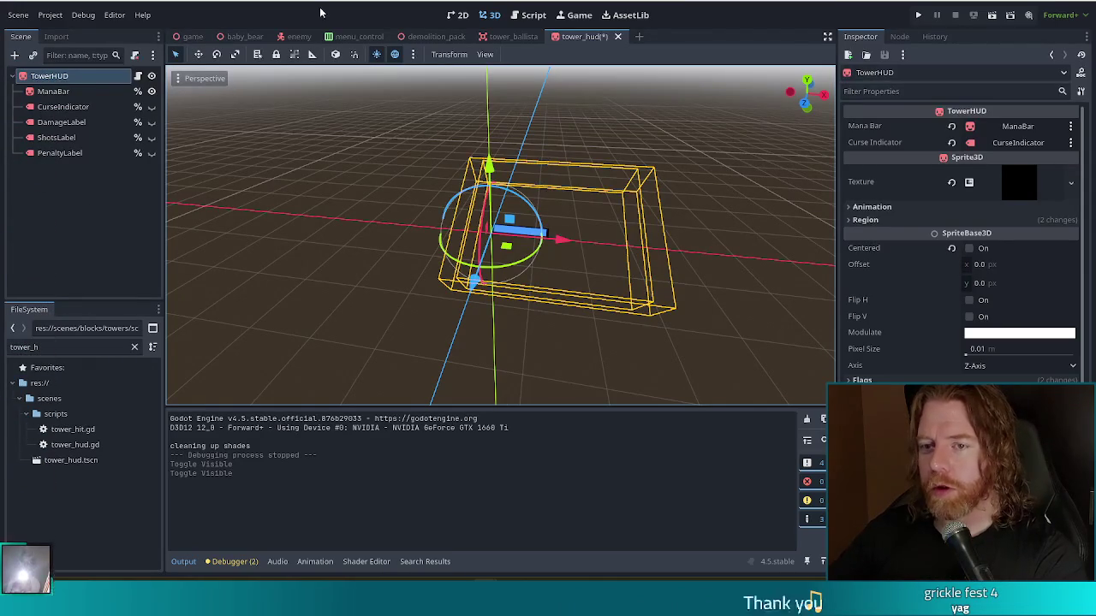
key("ctrl+s")
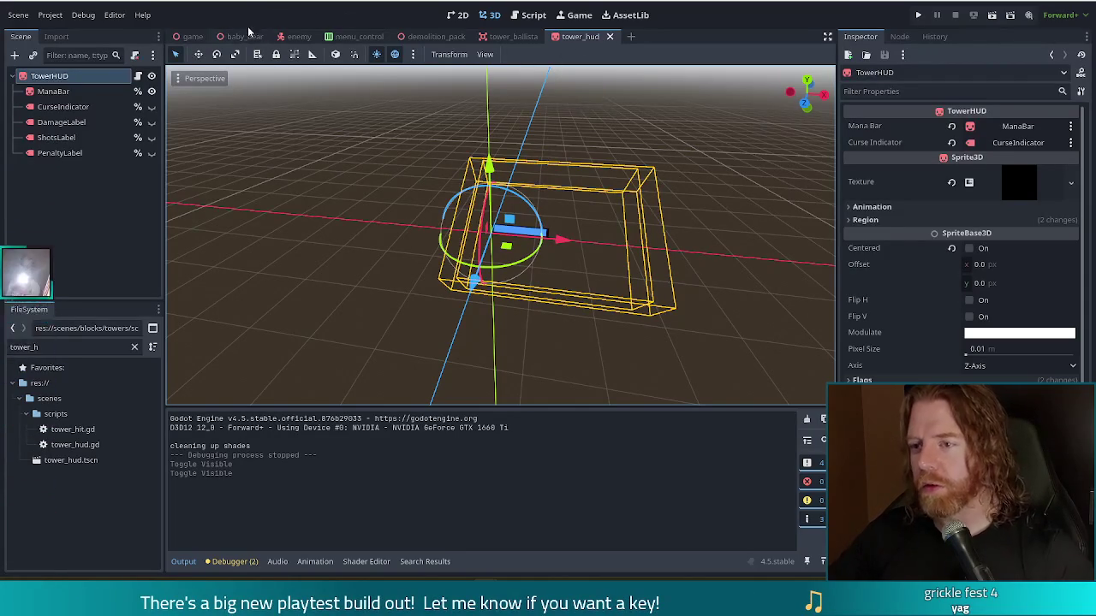
left_click(119, 199)
key("Up")
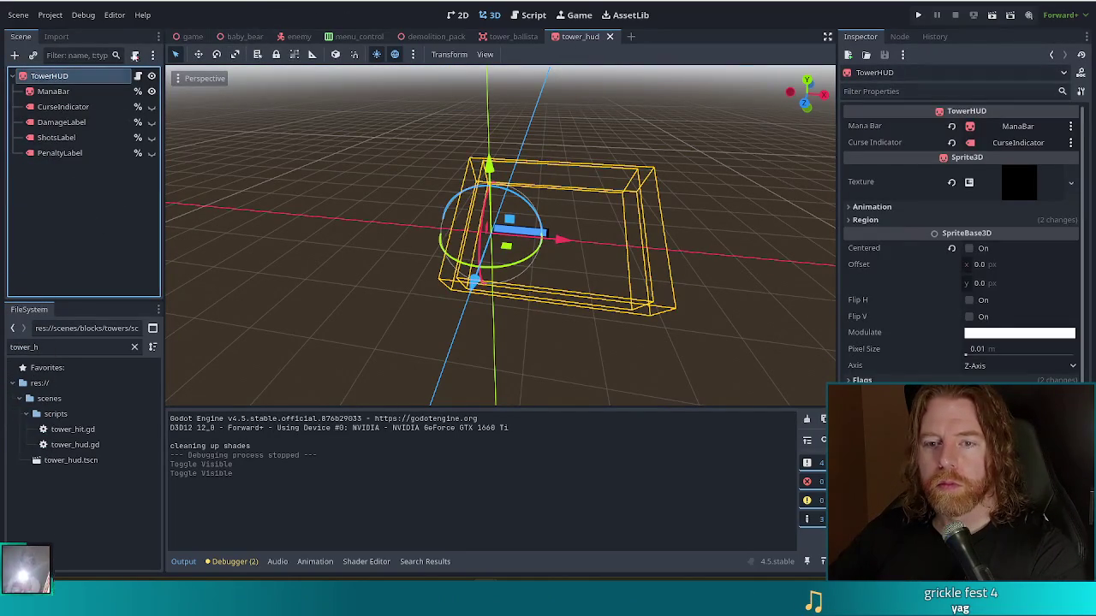
left_click(138, 75)
mouse_move(814, 99)
left_mouse_down()
mouse_move(817, 79)
mouse_move(813, 161)
mouse_move(800, 109)
mouse_move(803, 158)
left_mouse_up()
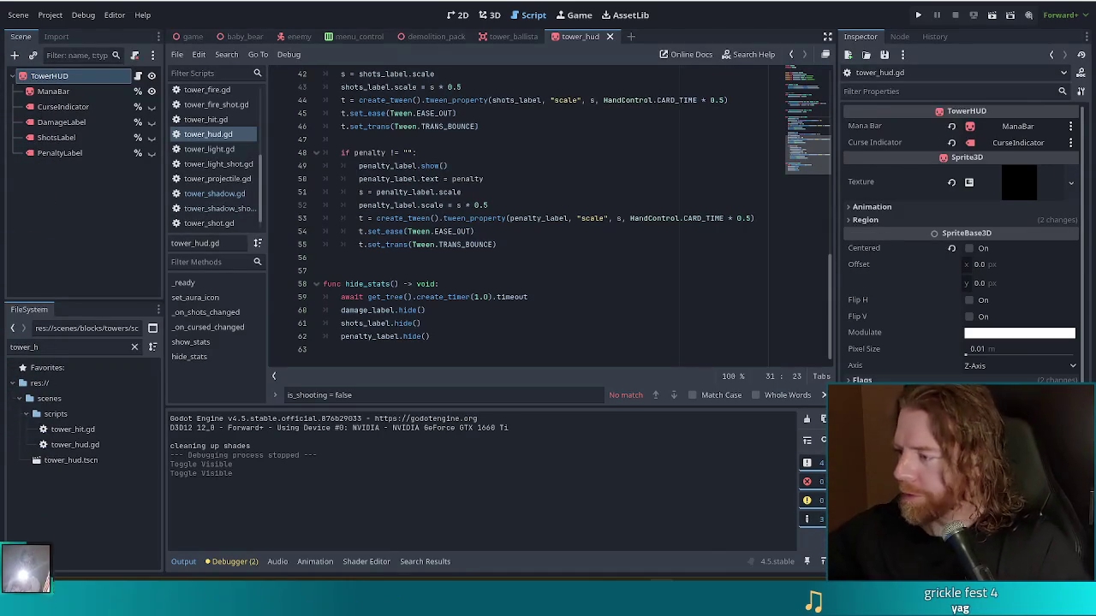
left_click(514, 219)
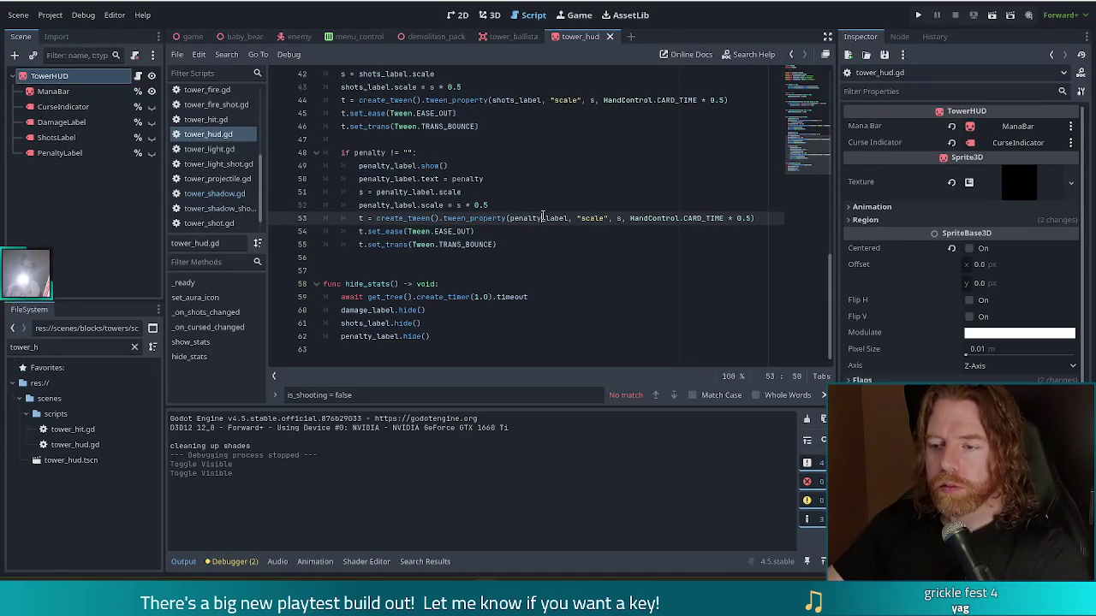
left_click(518, 246)
left_click(451, 266)
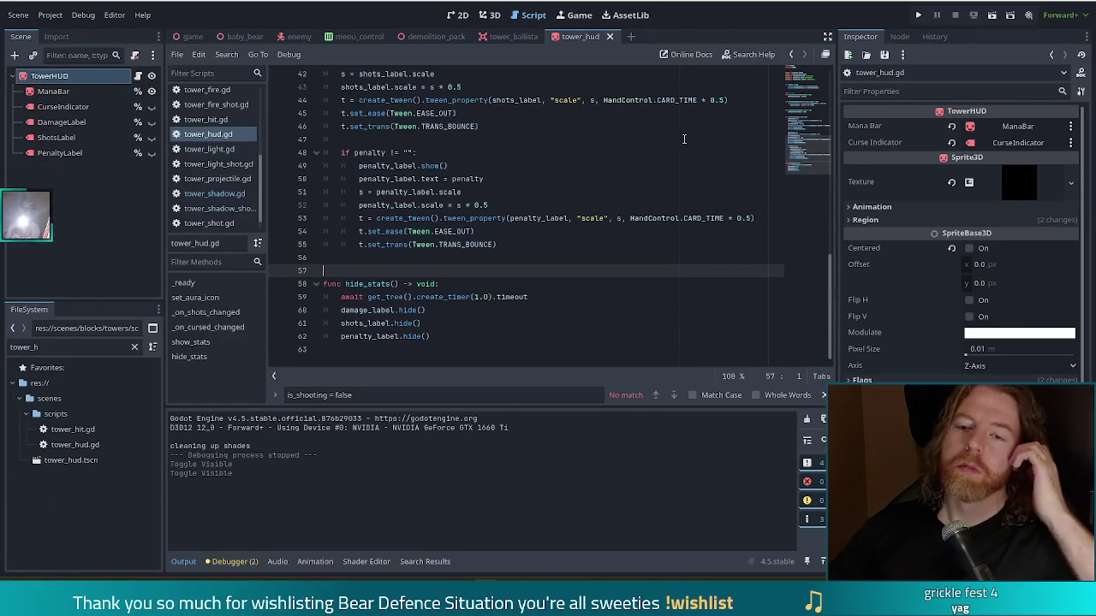
left_click(819, 118)
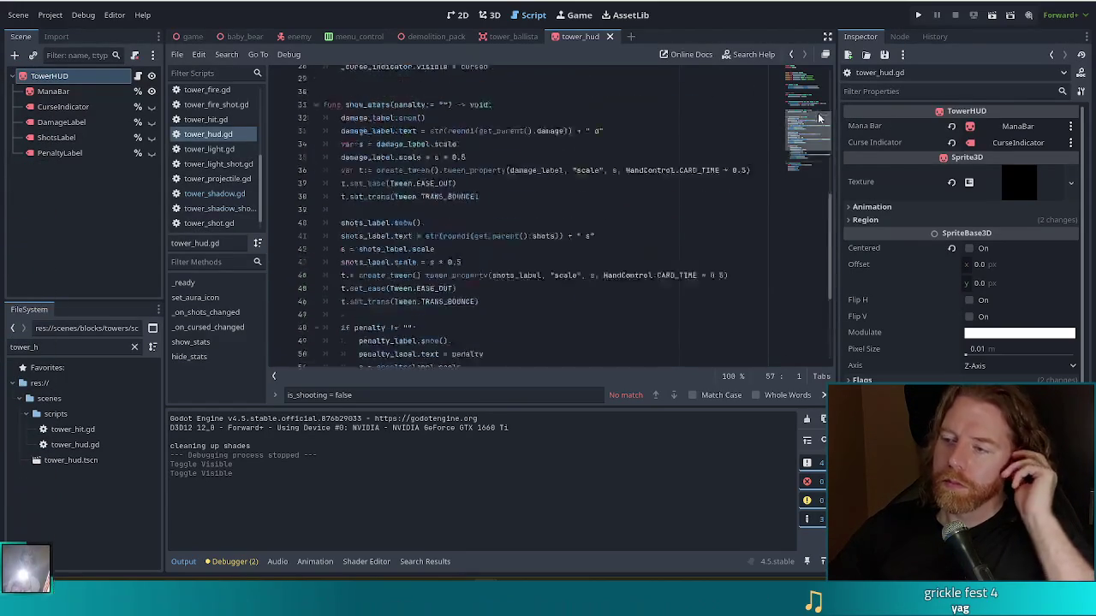
left_click_drag(820, 118, 815, 85)
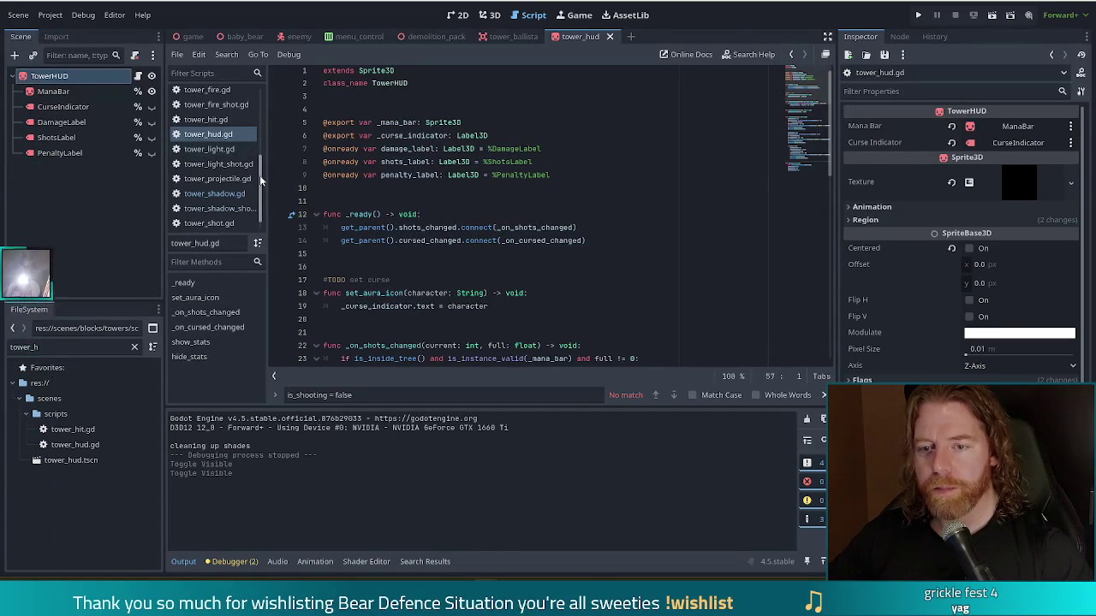
scroll(214, 172, "up", 2)
- Search tower_3d.gd for 'hud' and select the TowerHUD type on line 37
left_click(206, 120)
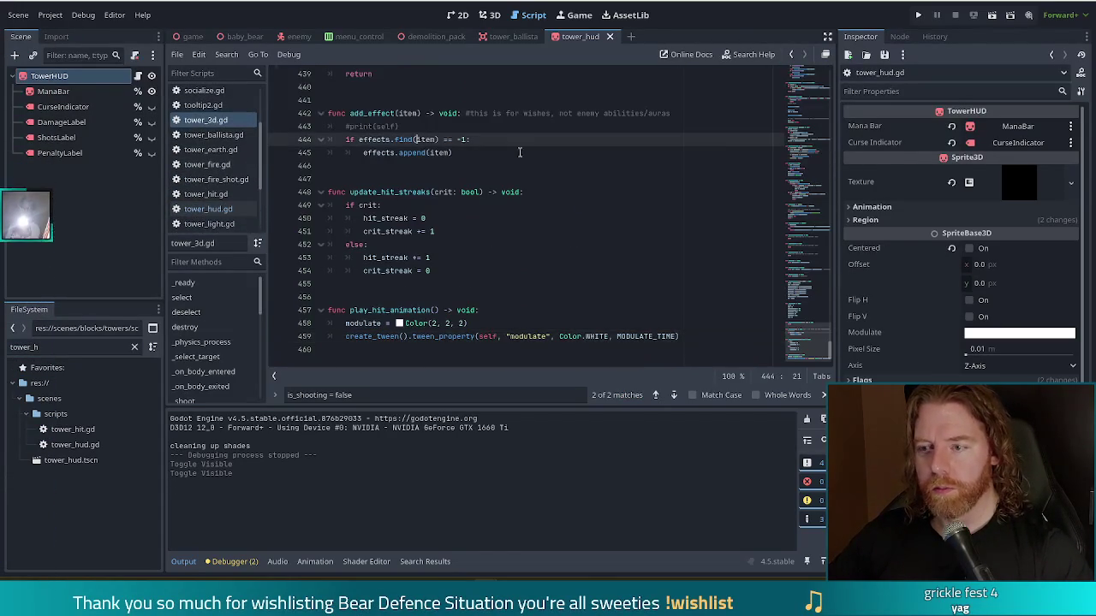
key("ctrl+f")
type("hud")
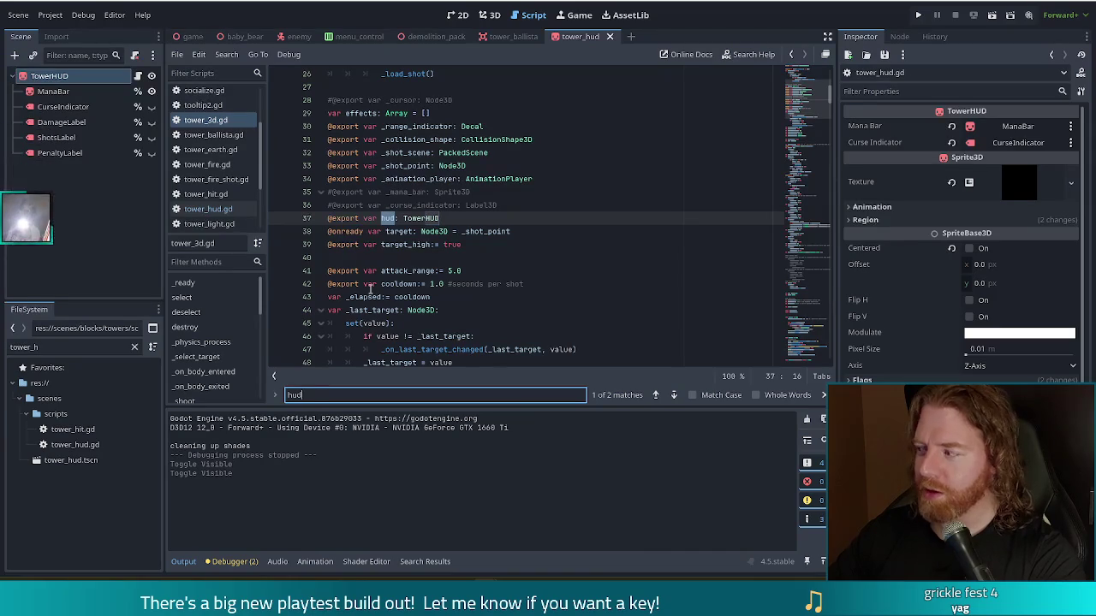
left_click(472, 217)
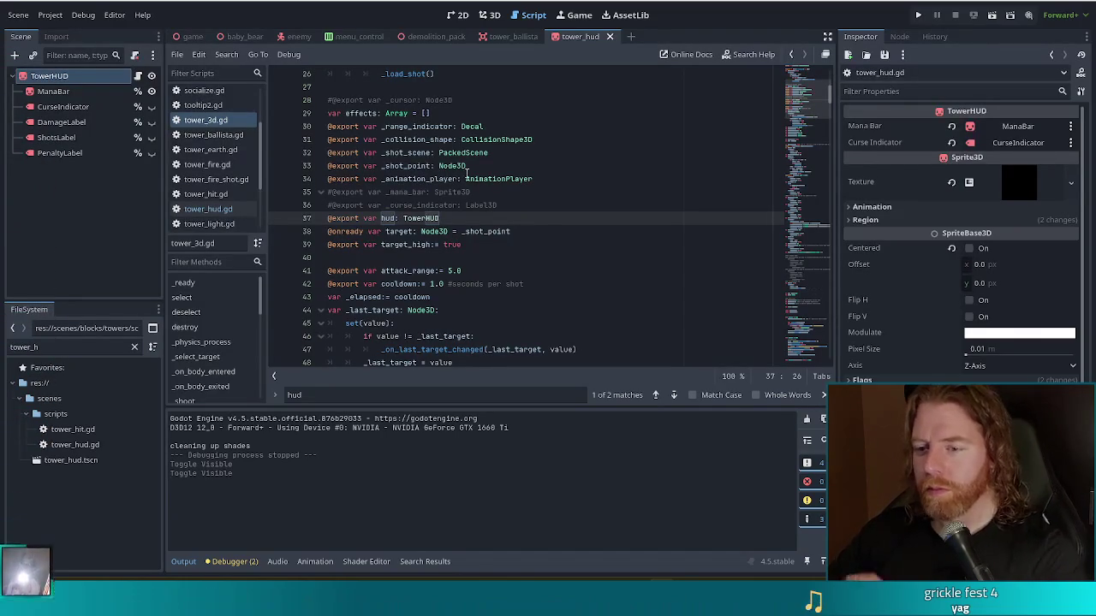
double_click(408, 218)
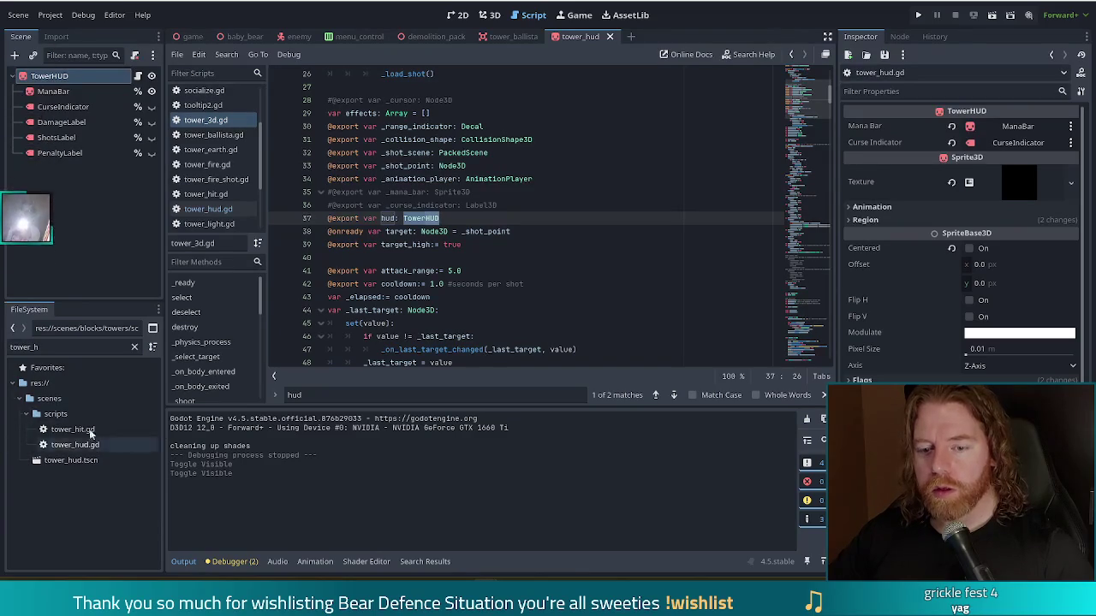
- Duplicate tower_hud.tscn as tower_hud_2d.tscn in the scenes folder
left_click(74, 462)
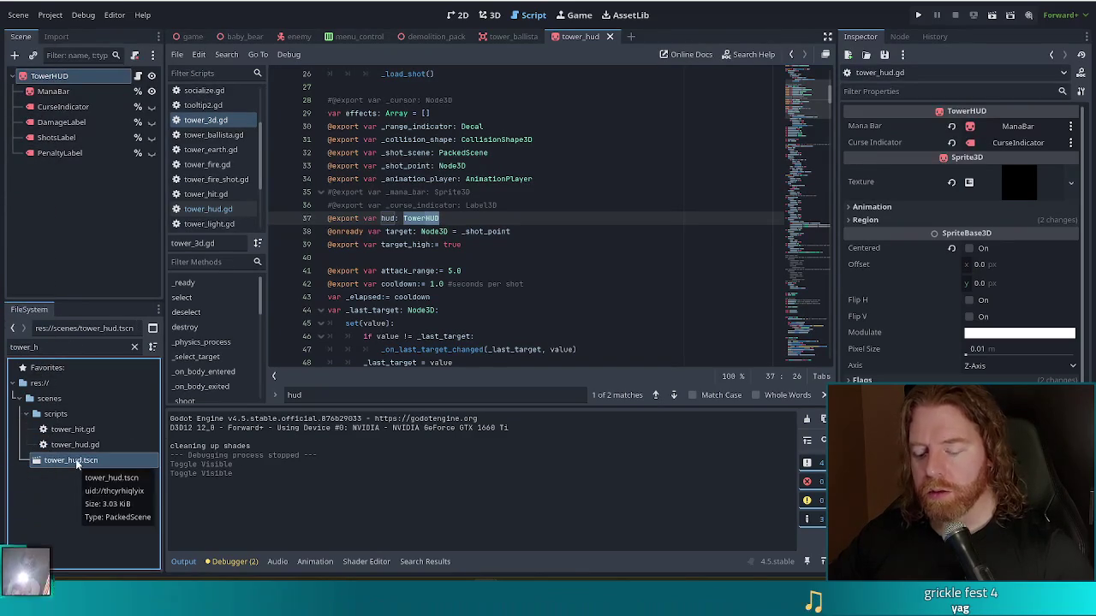
key("ctrl+d")
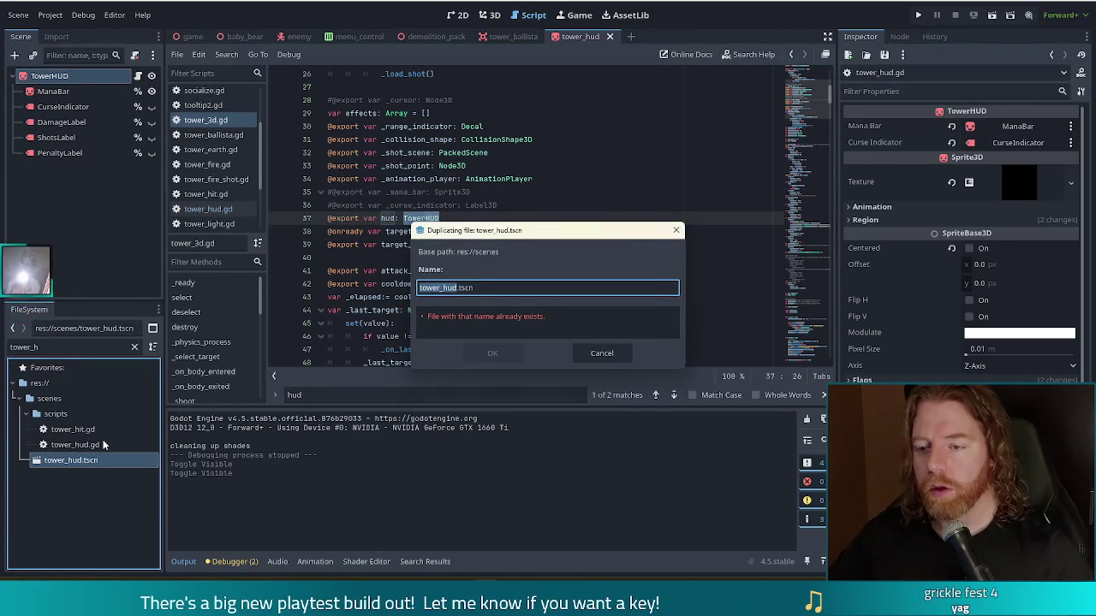
key("BackSpace")
key("BackSpace")
key("BackSpace")
type("_hud_2")
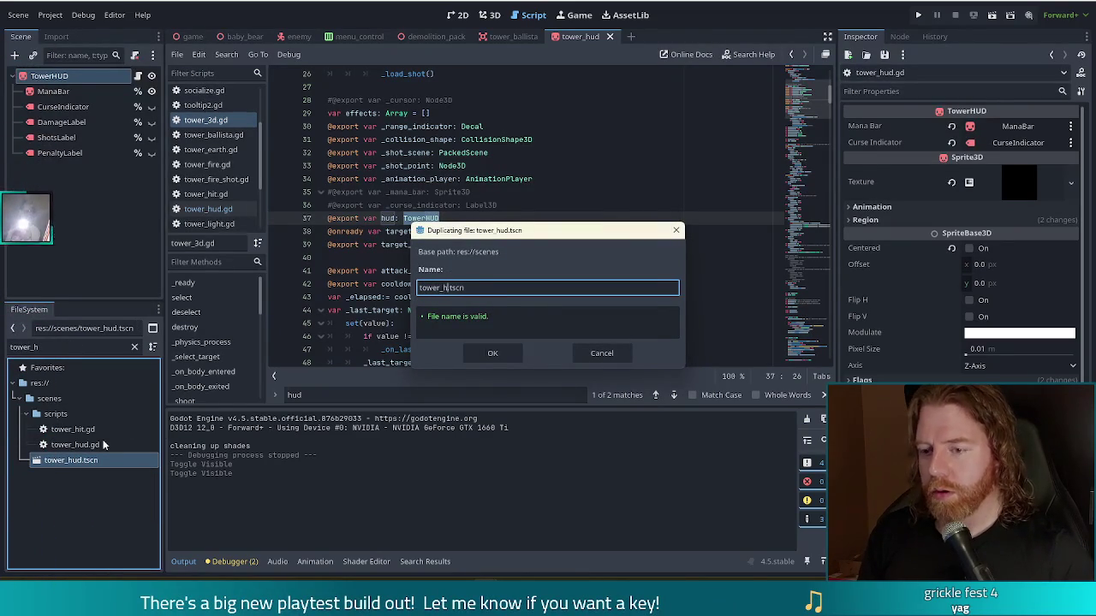
type("d")
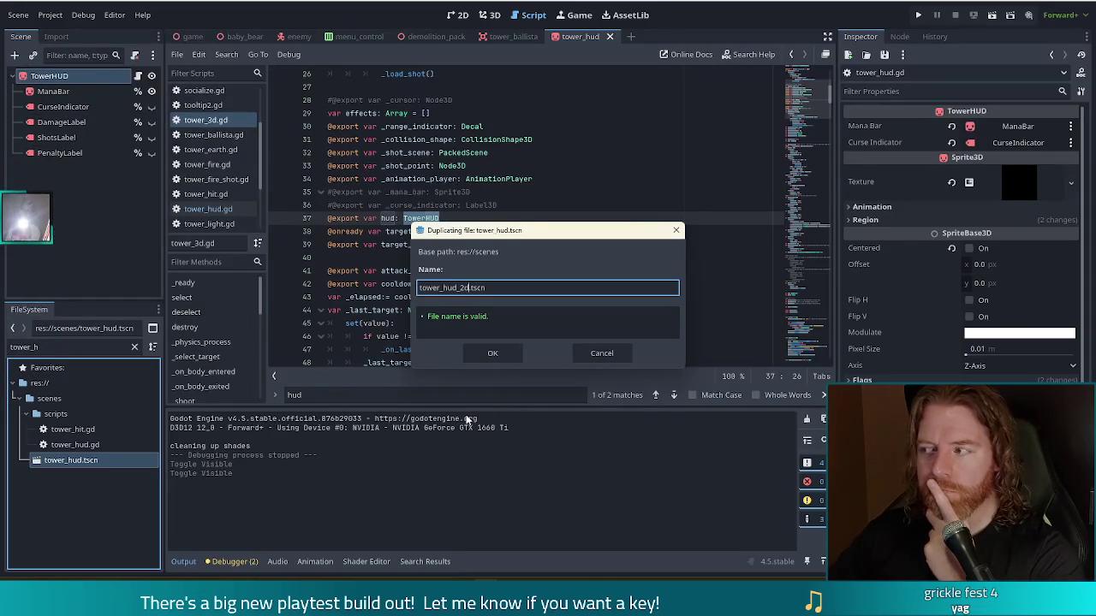
left_click(493, 351)
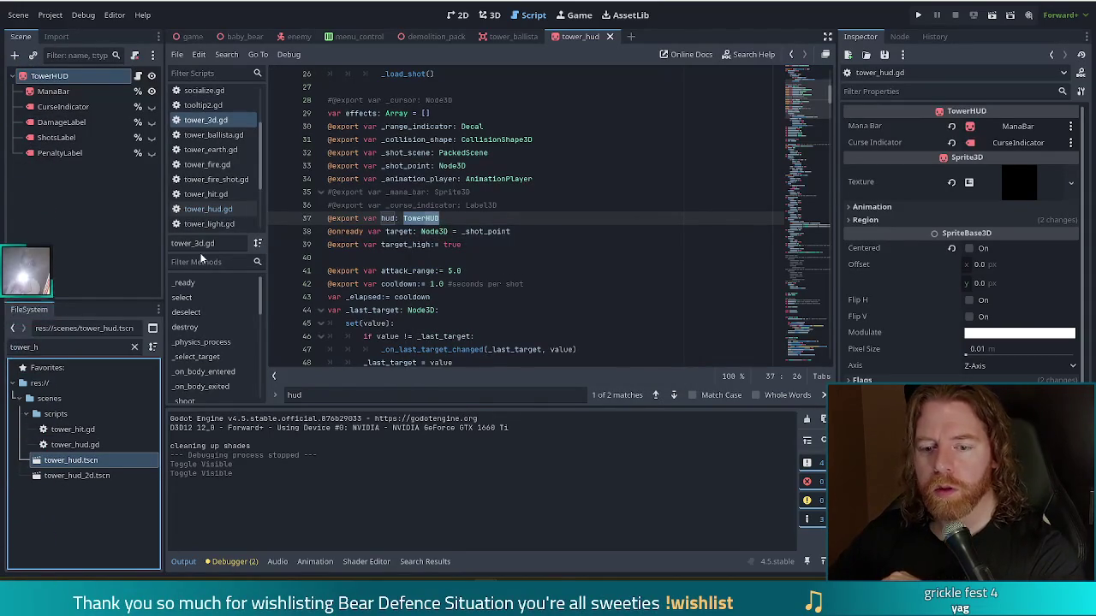
scroll(476, 248, "up", 1)
left_click(813, 91)
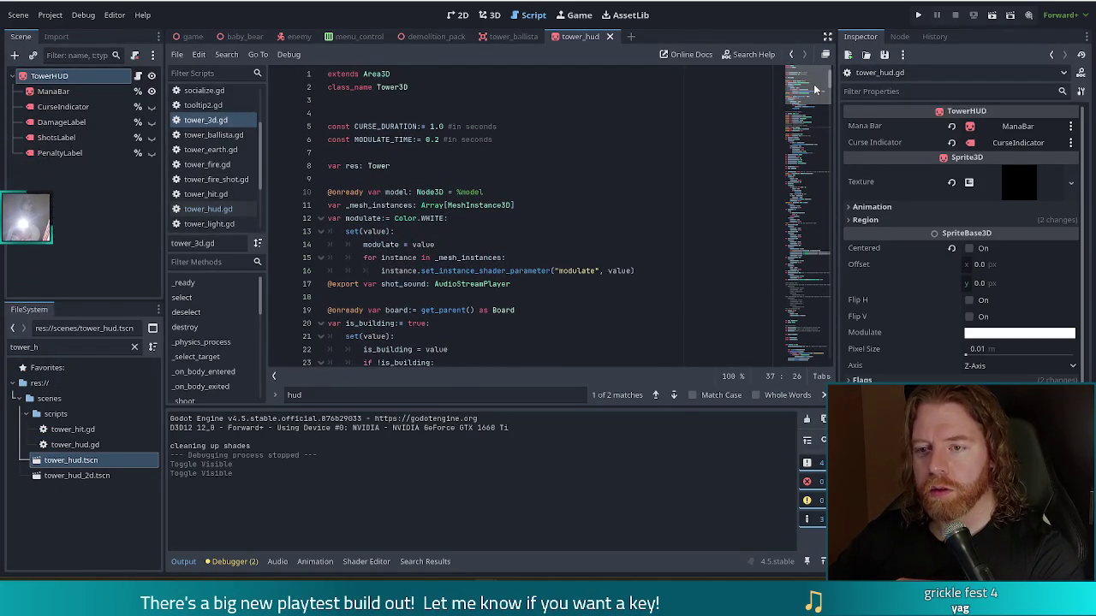
scroll(805, 94, "down", 6)
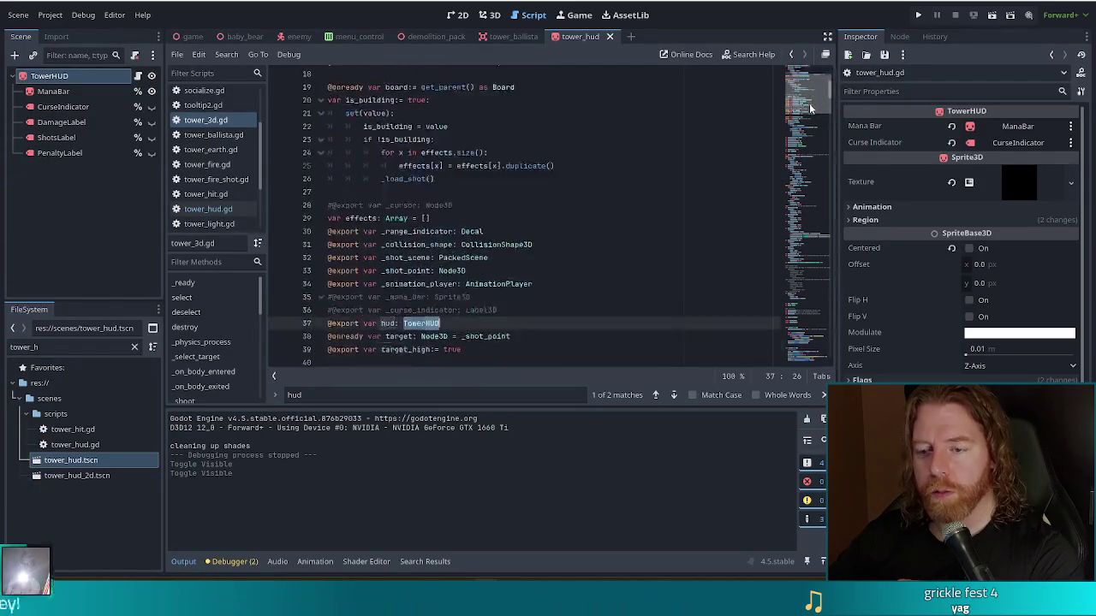
left_click(212, 210)
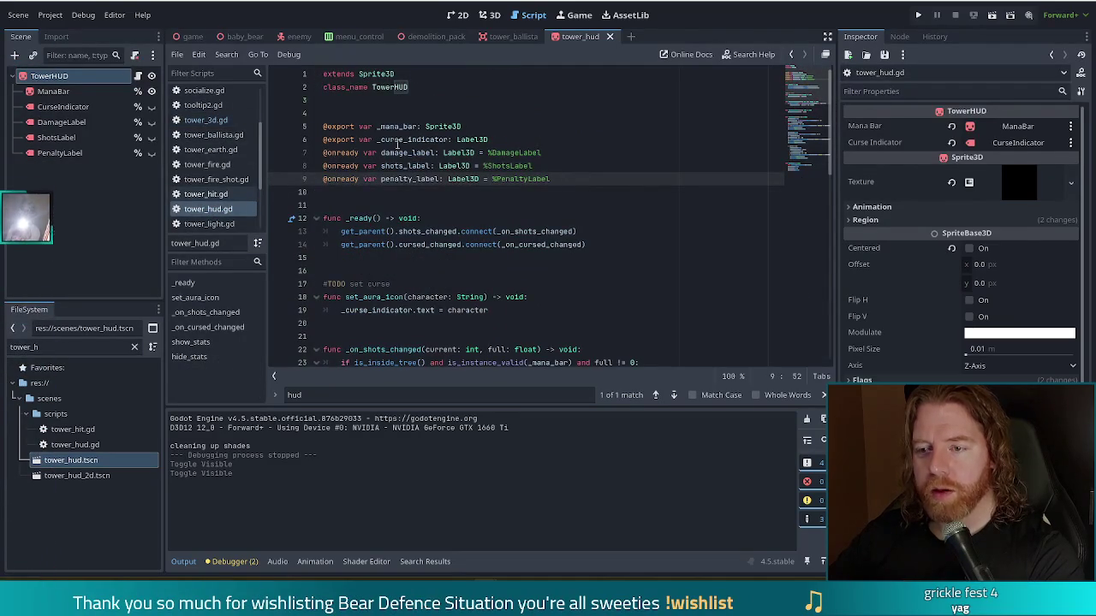
left_click(397, 142)
left_click(395, 153)
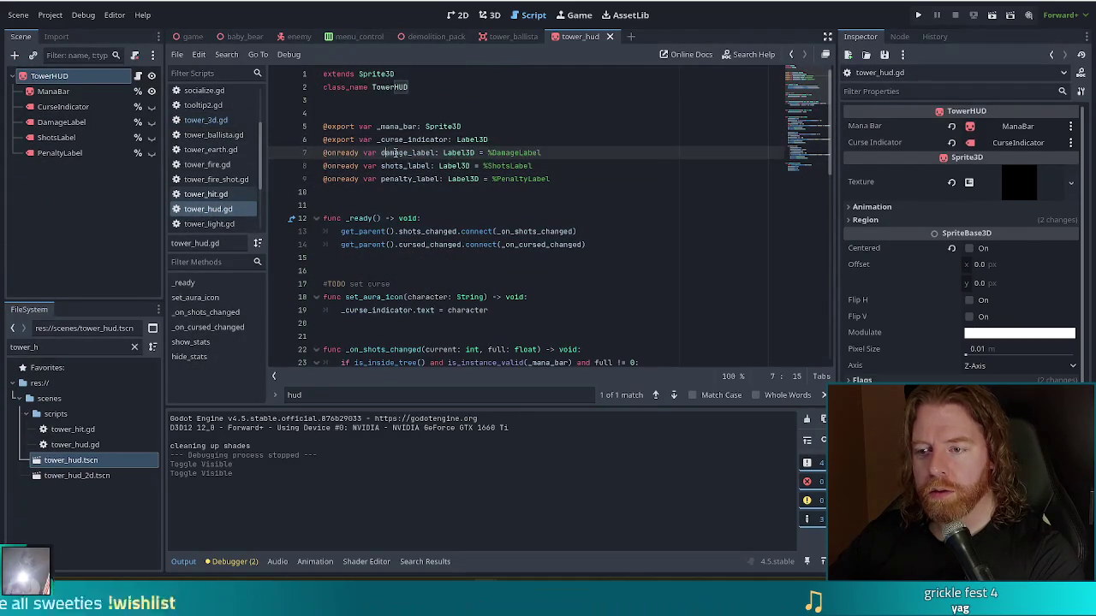
left_click(452, 179, "shift")
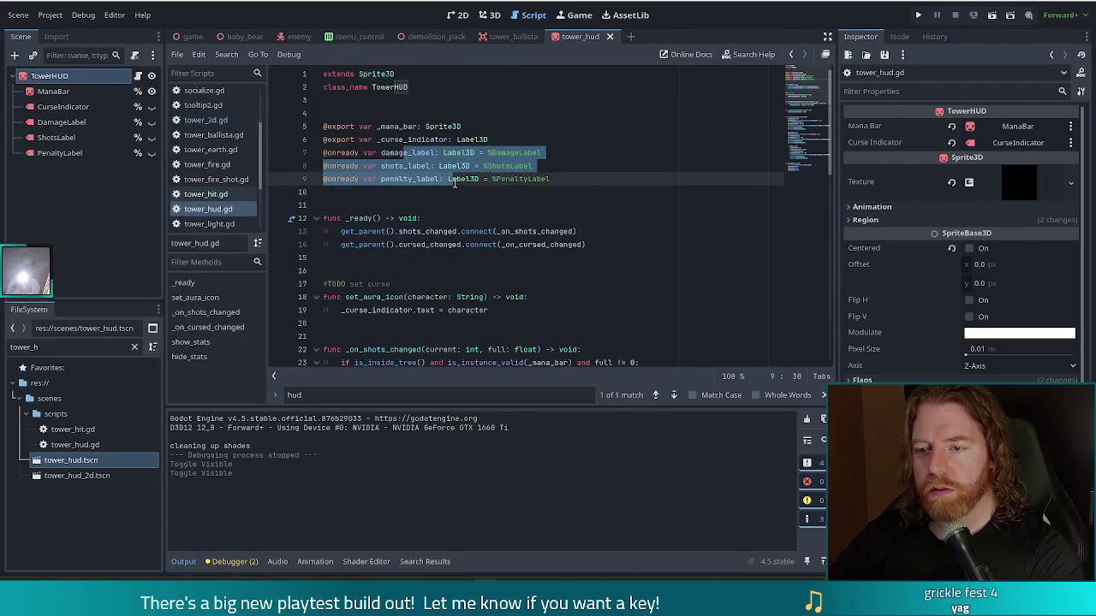
left_click(553, 182)
left_click(578, 140, "shift")
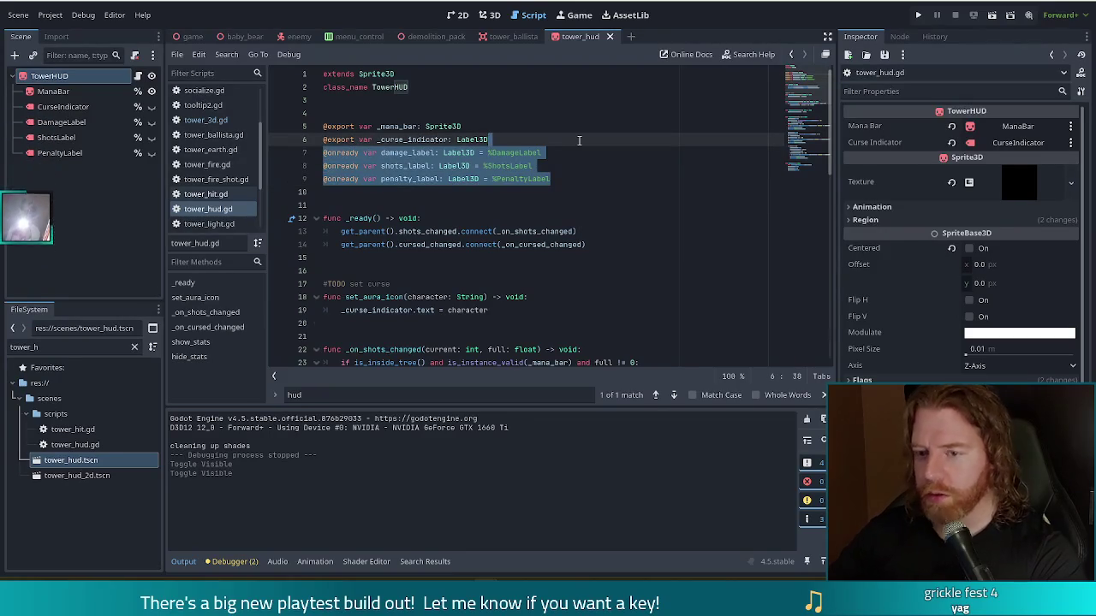
key("BackSpace")
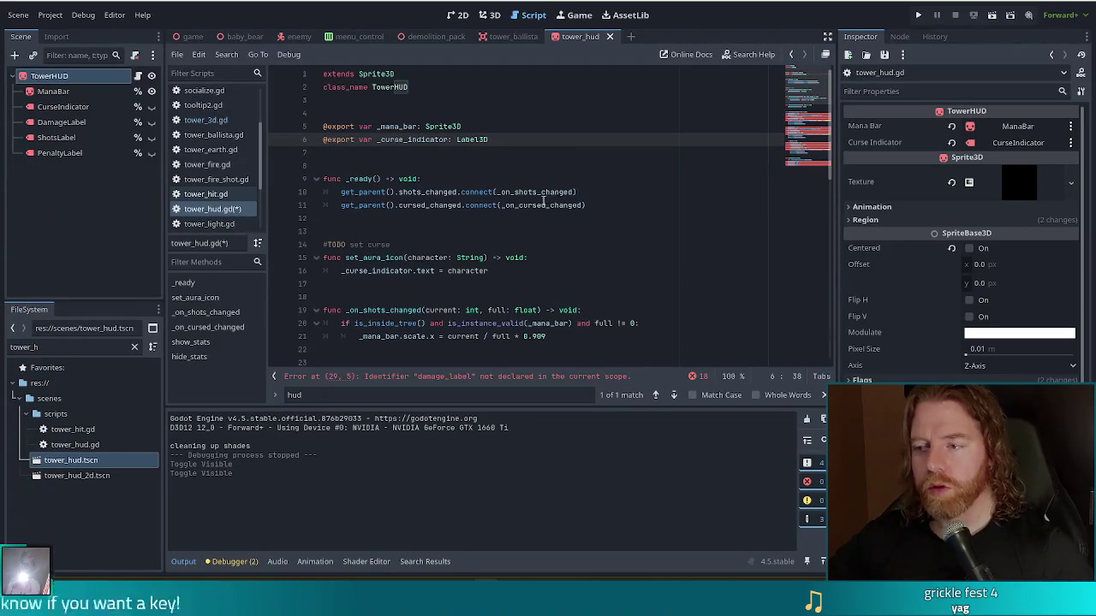
scroll(399, 243, "down", 6)
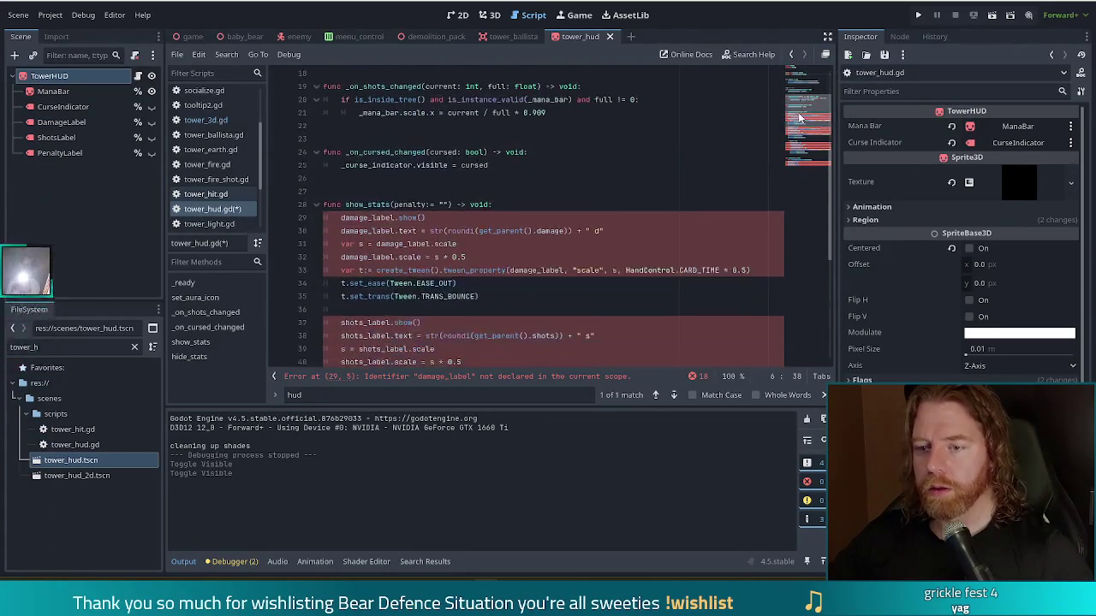
scroll(400, 243, "down", 1)
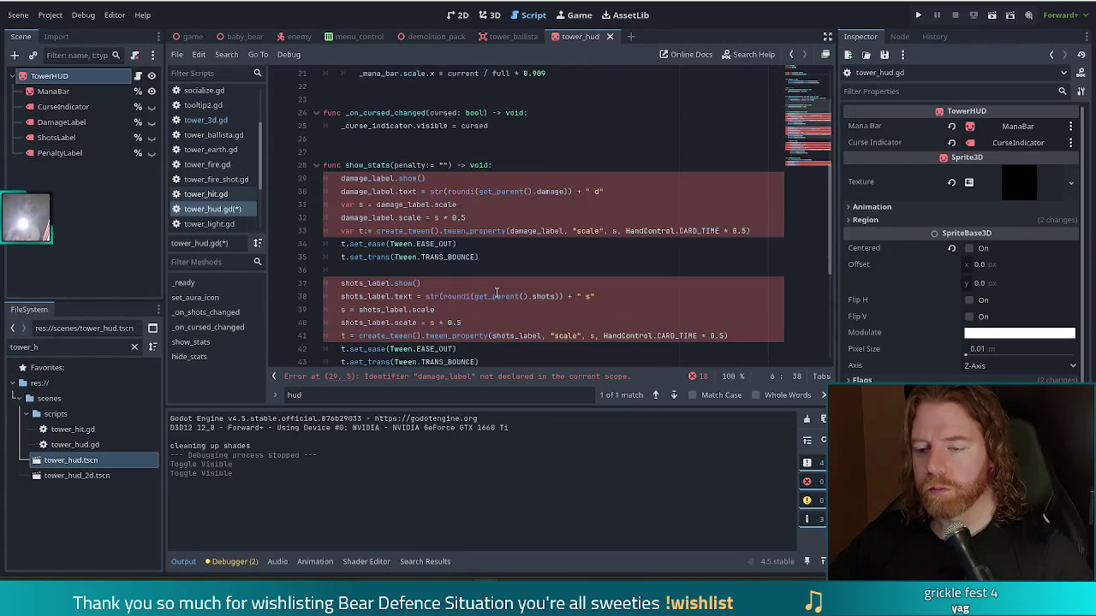
- Delete the show_stats and hide_stats functions and trailing blank line, then save tower_hud.gd
left_click(439, 155)
scroll(471, 175, "down", 1)
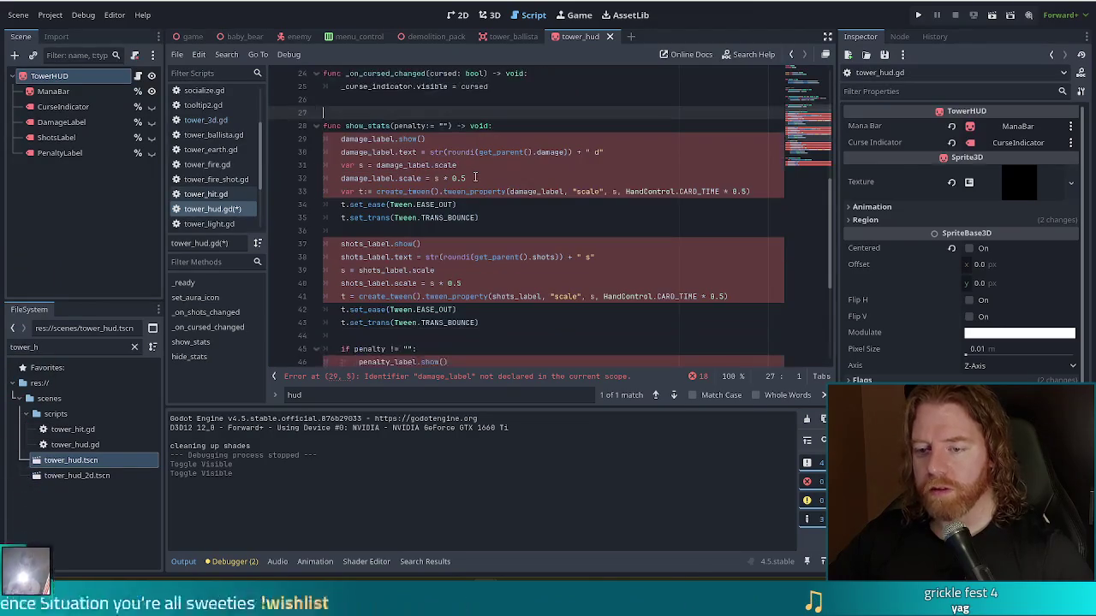
scroll(476, 177, "down", 2)
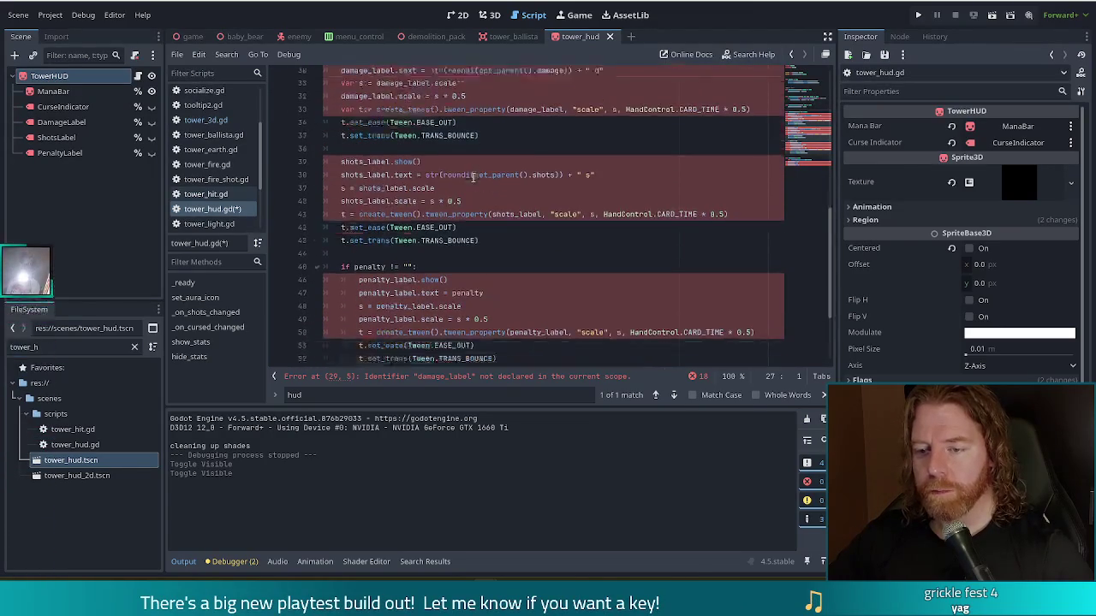
scroll(787, 154, "down", 3)
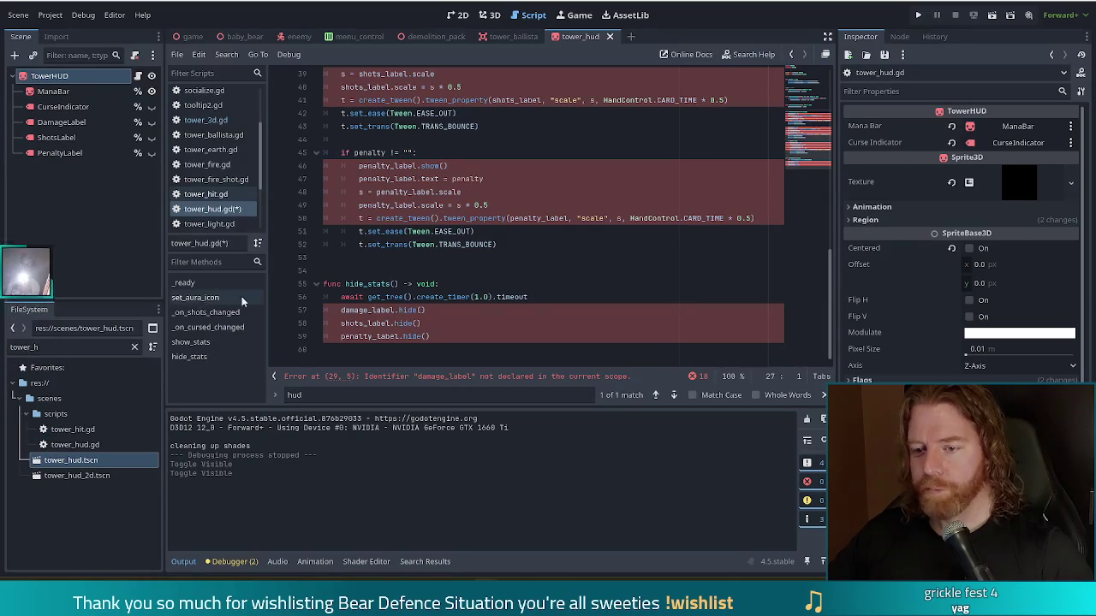
left_click(473, 329, "shift")
left_click_drag(473, 329, 457, 345)
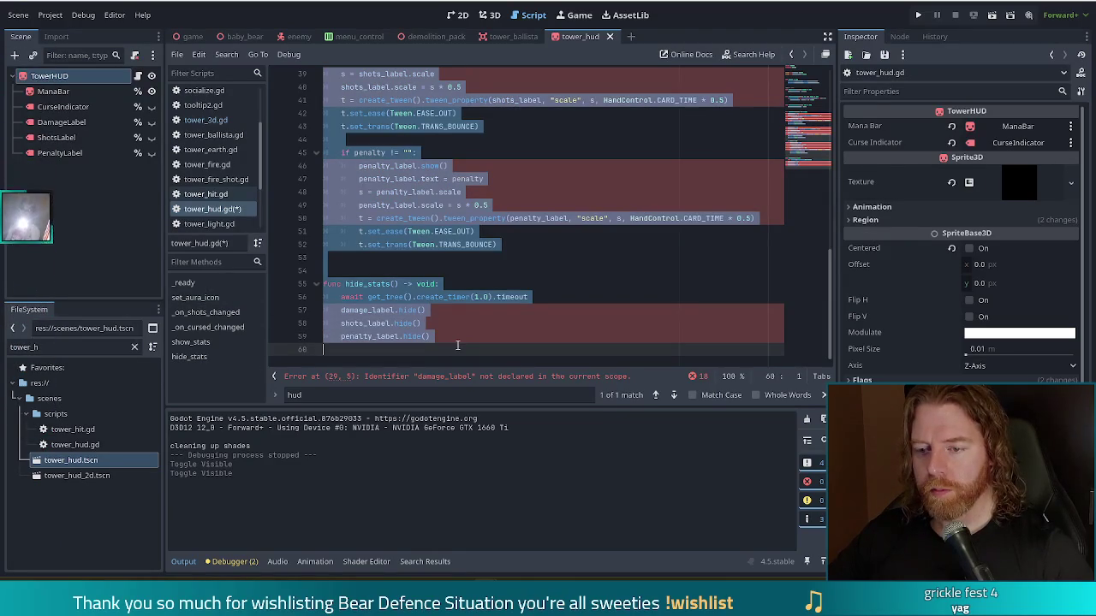
key("Delete")
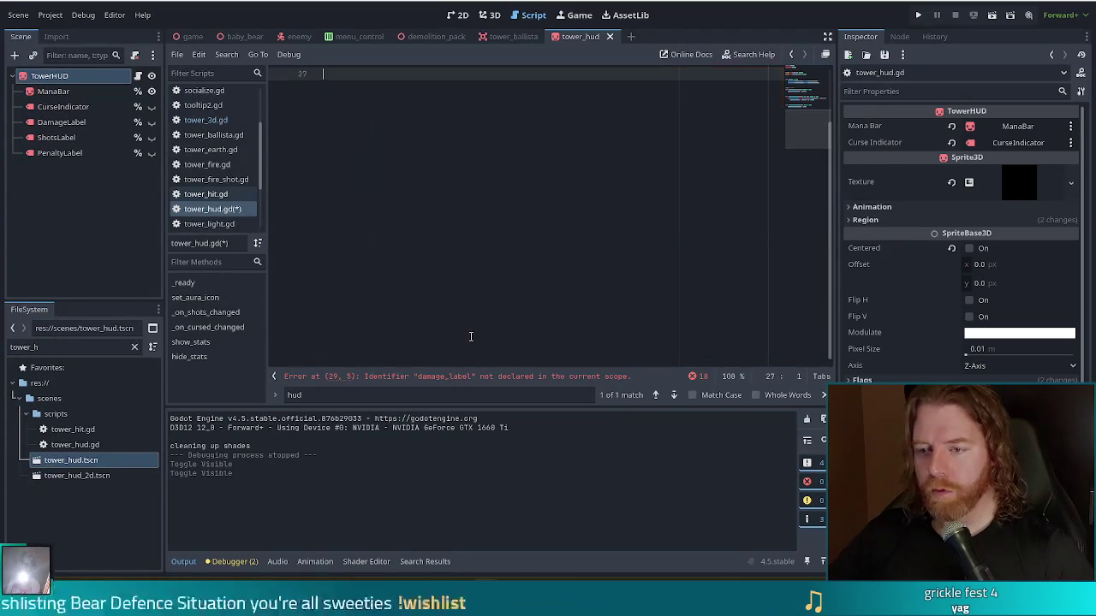
scroll(479, 301, "up", 10)
scroll(479, 300, "down", 2)
key("BackSpace")
key("BackSpace")
left_click(539, 271)
key("ctrl+s")
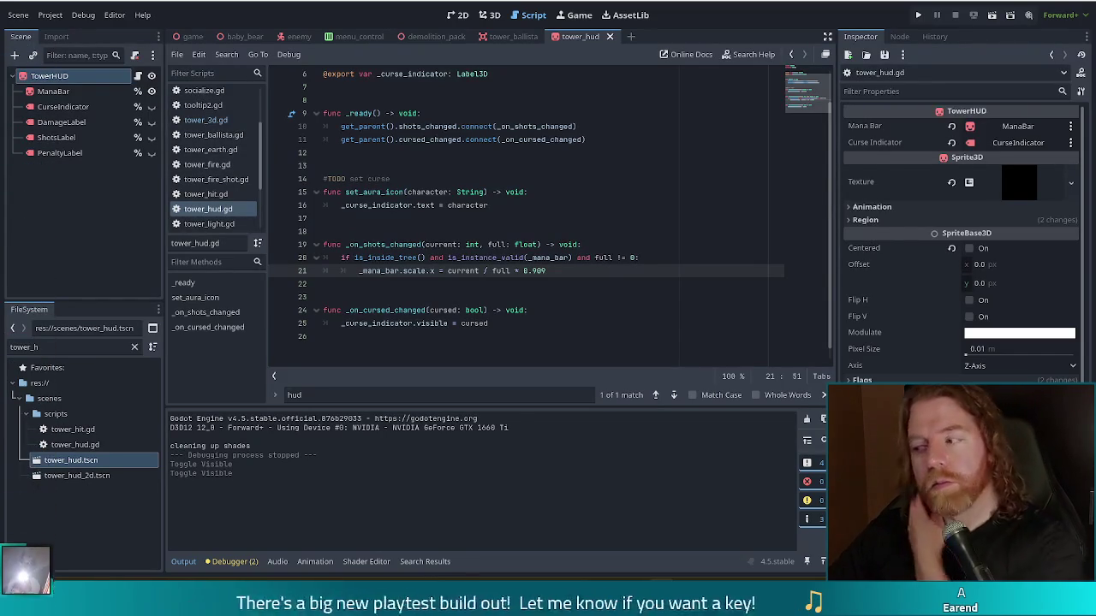
- Open the tower_hud_2d.tscn scene from the FileSystem dock
left_click(582, 297)
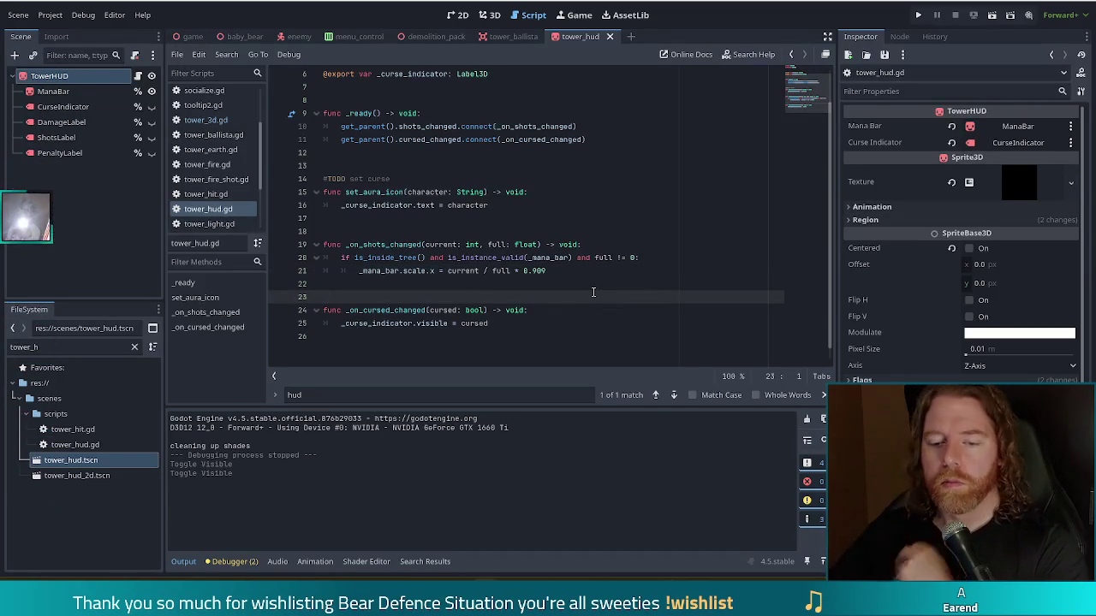
double_click(99, 476)
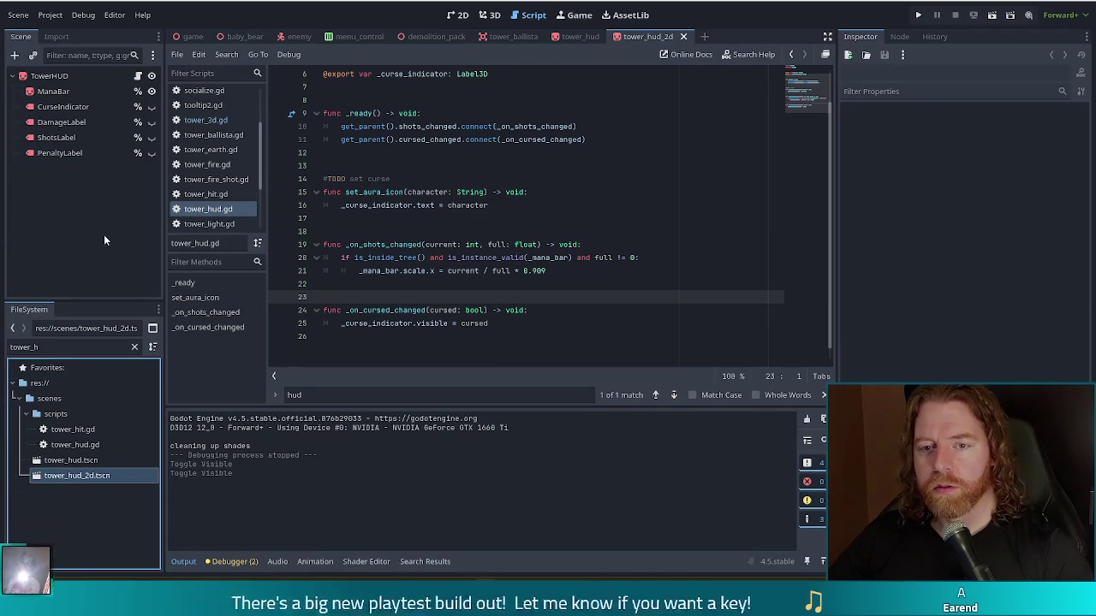
- Select TowerHUD, view it in 3D, and toggle ManaBar's visibility, leaving it visible
left_click(62, 79)
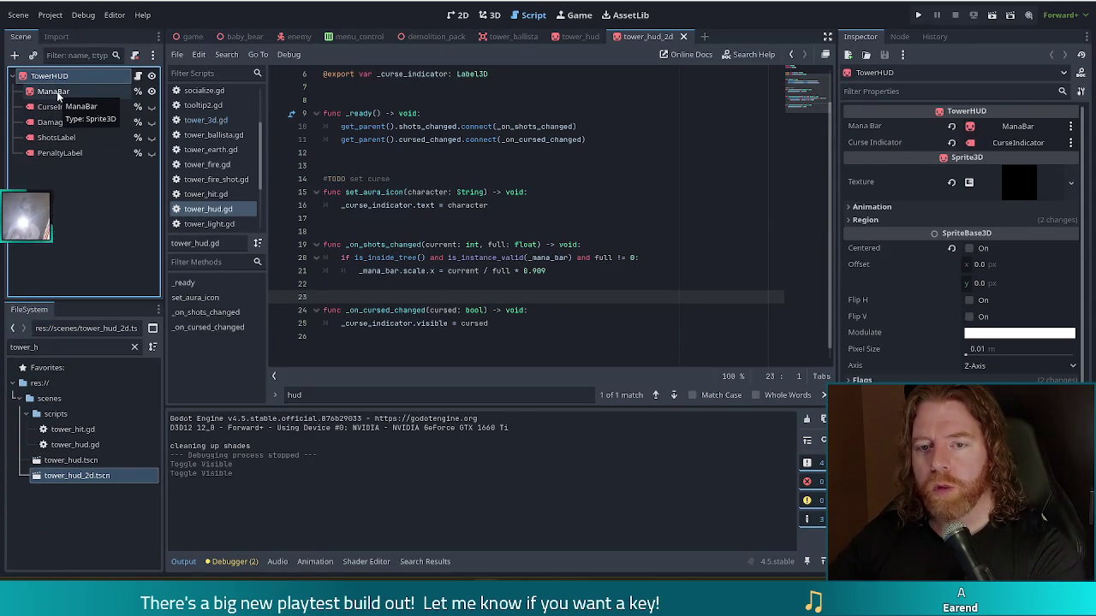
left_click(486, 16)
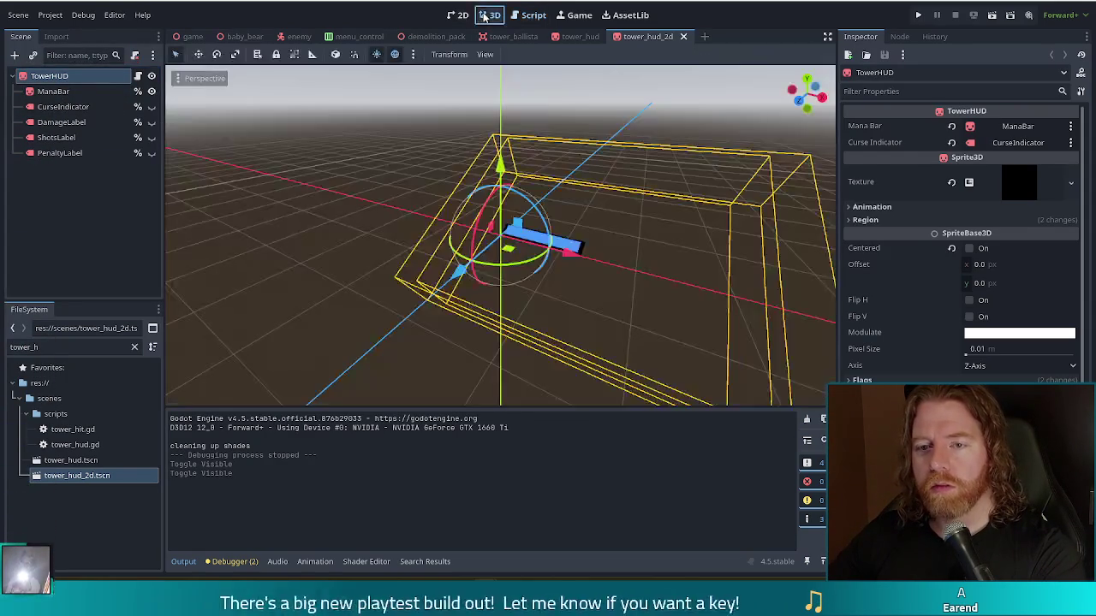
left_click(152, 92)
left_click(153, 93)
left_click(151, 92)
left_click(151, 91)
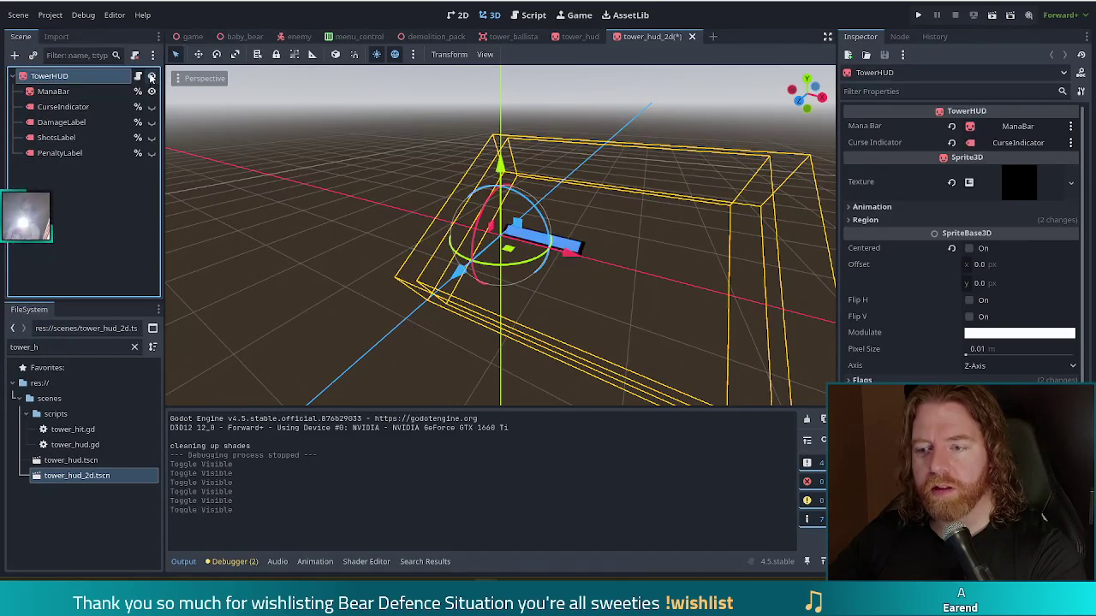
left_click(152, 92)
left_click(151, 92)
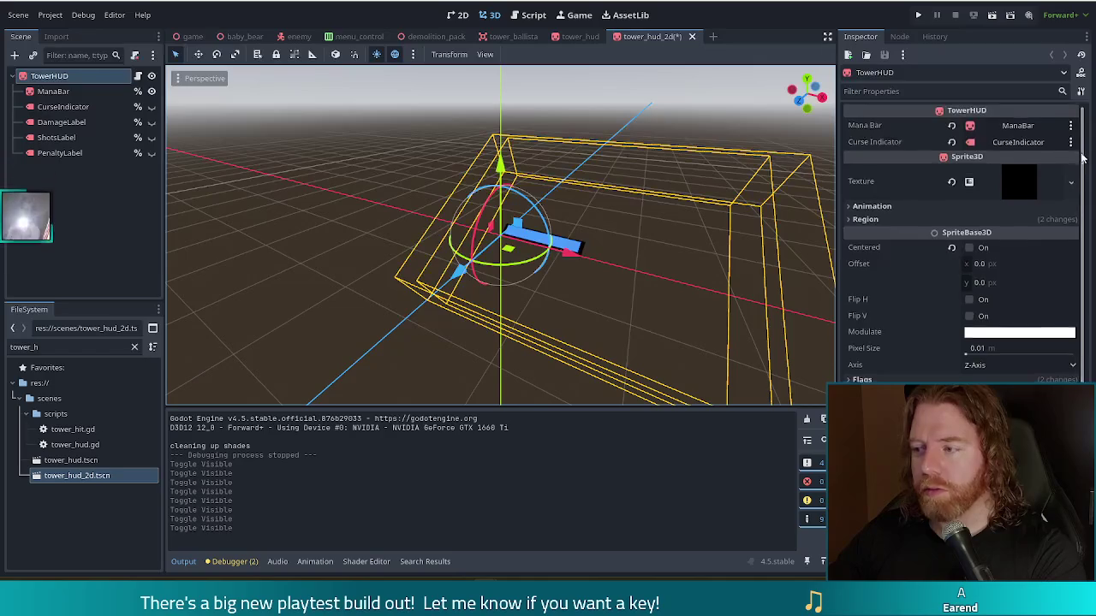
- Look through TowerHUD's Inspector, then bring up the Create New Node dialog
scroll(1082, 283, "down", 3)
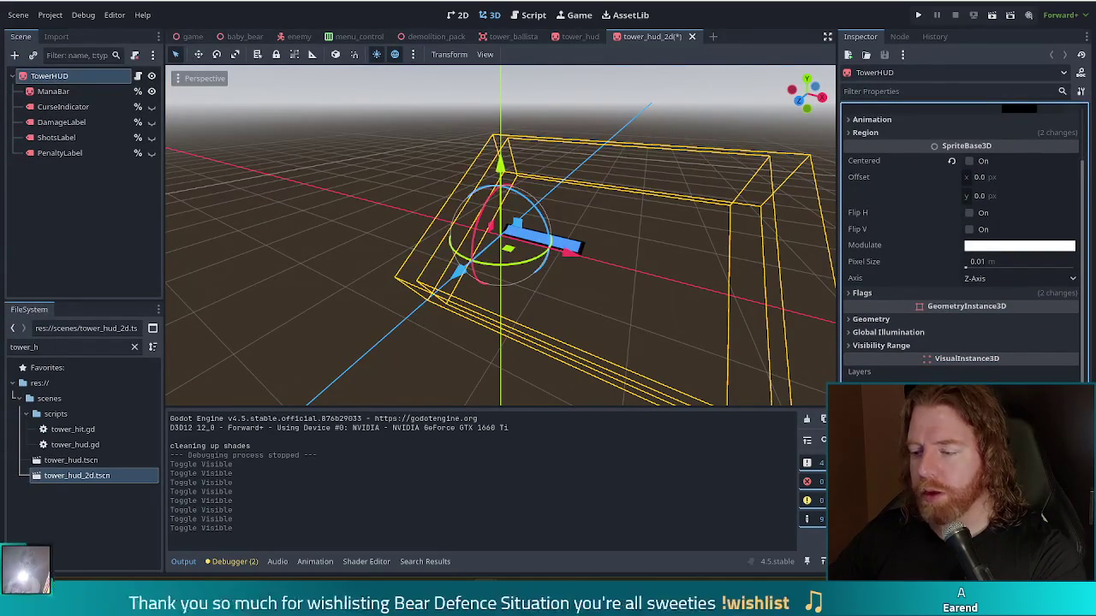
scroll(912, 341, "down", 5)
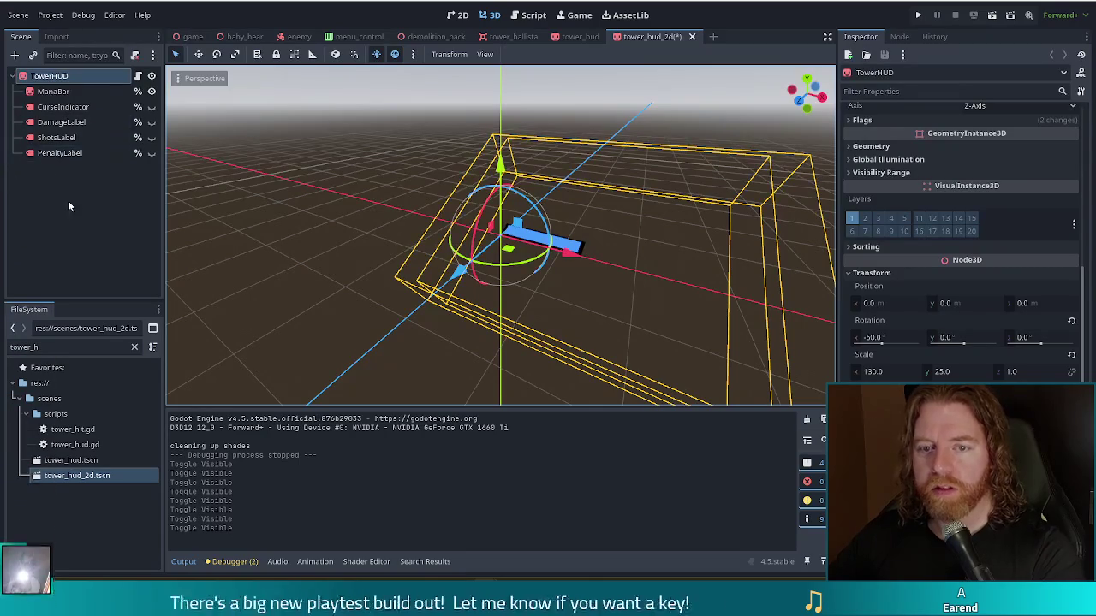
left_click(13, 55)
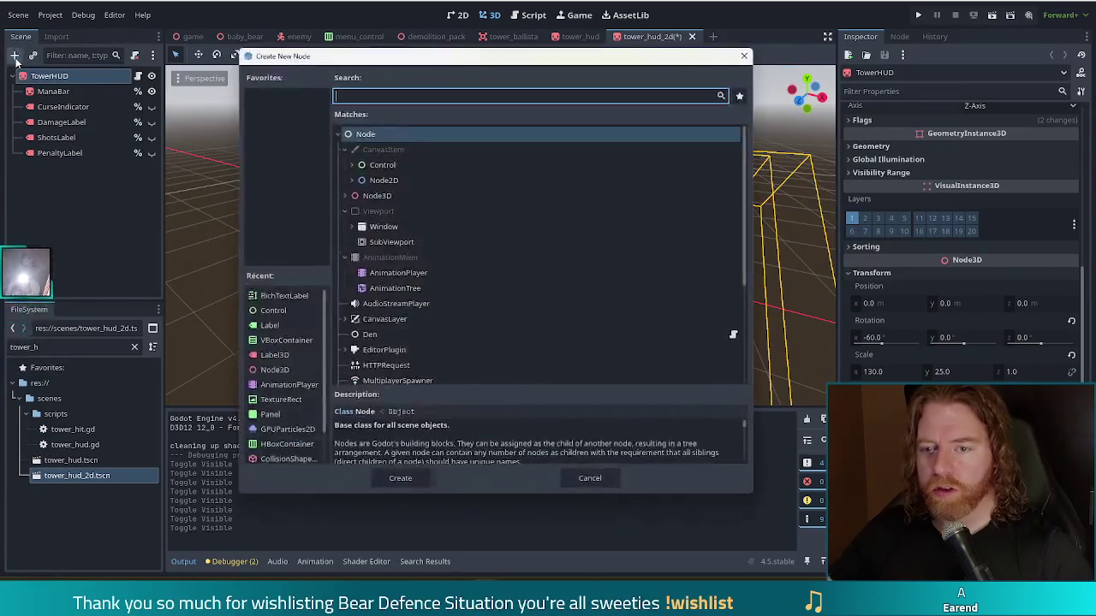
- Add a Control node and rename it TowerHUD
double_click(382, 164)
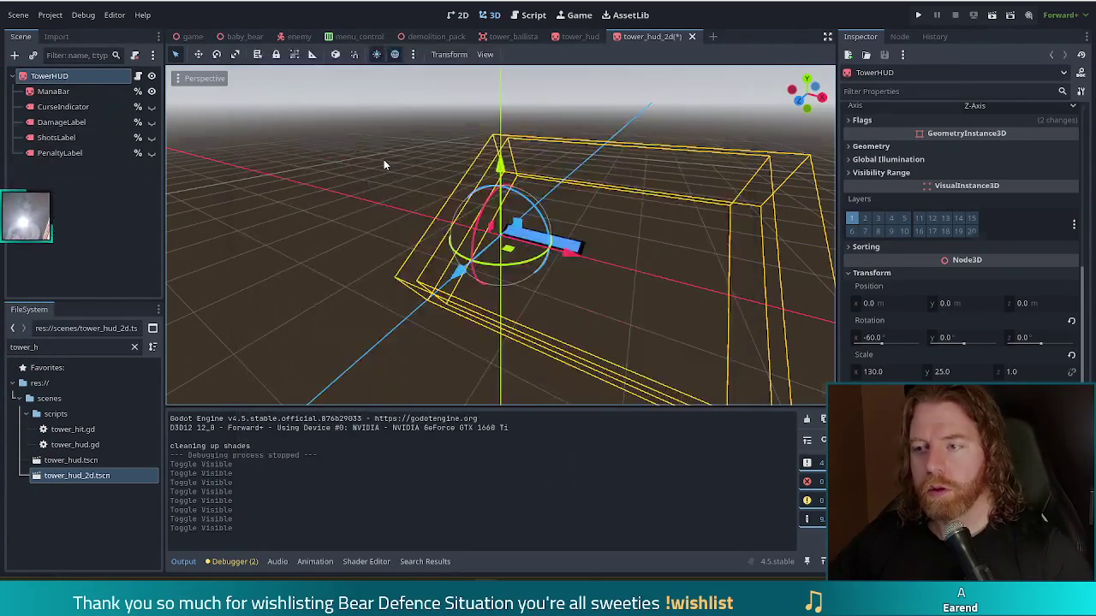
key("F2")
type("TowerHUD")
key("Return")
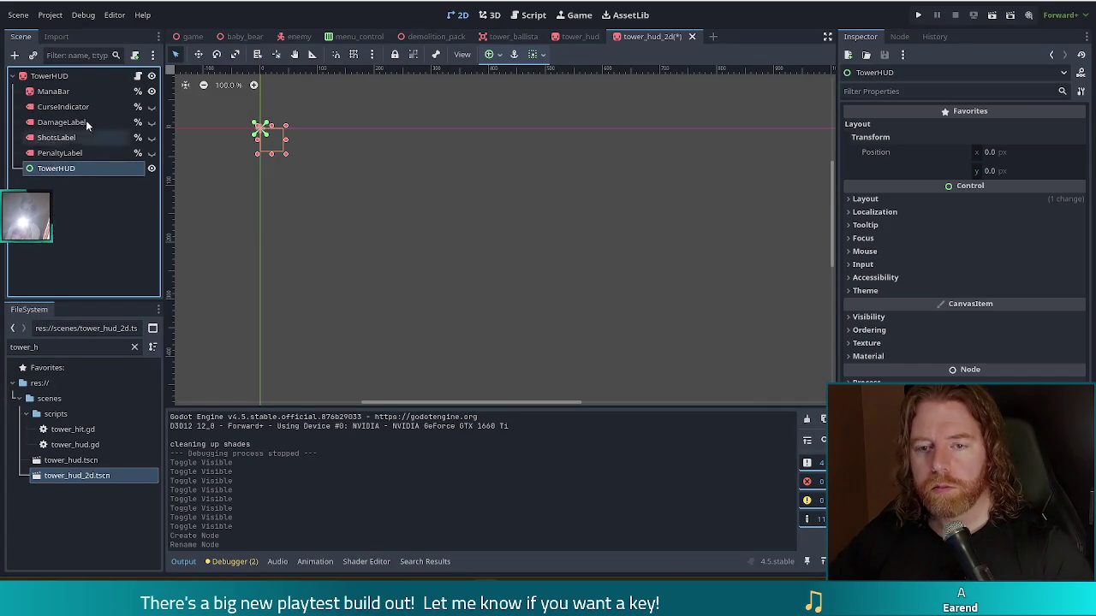
- Make the new TowerHUD Control the scene root above the old TowerHUD
left_click_drag(32, 76, 34, 78)
right_click(62, 173)
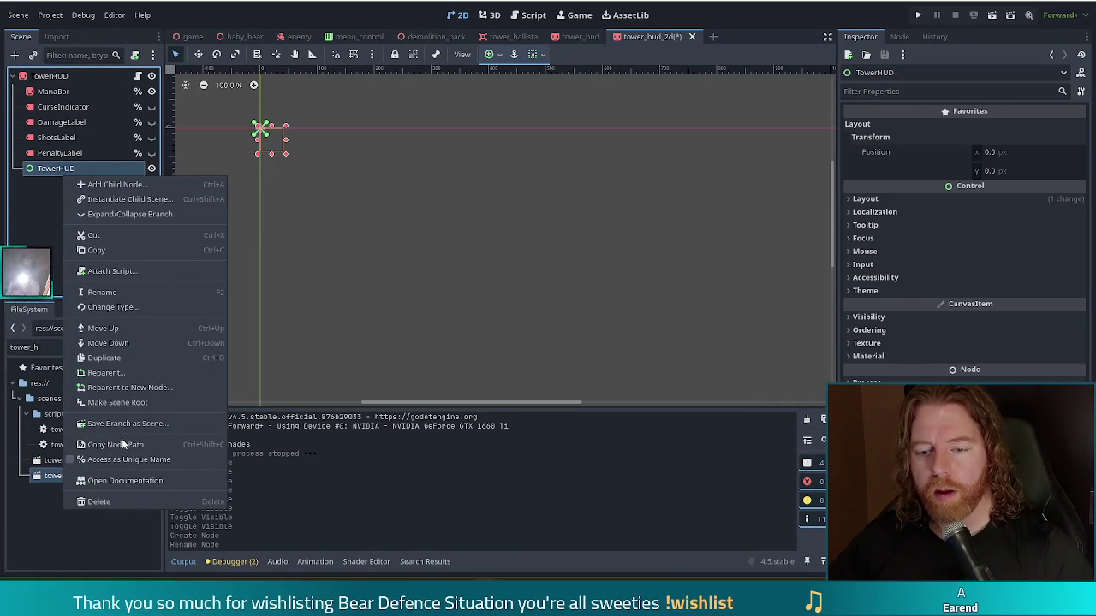
left_click(128, 403)
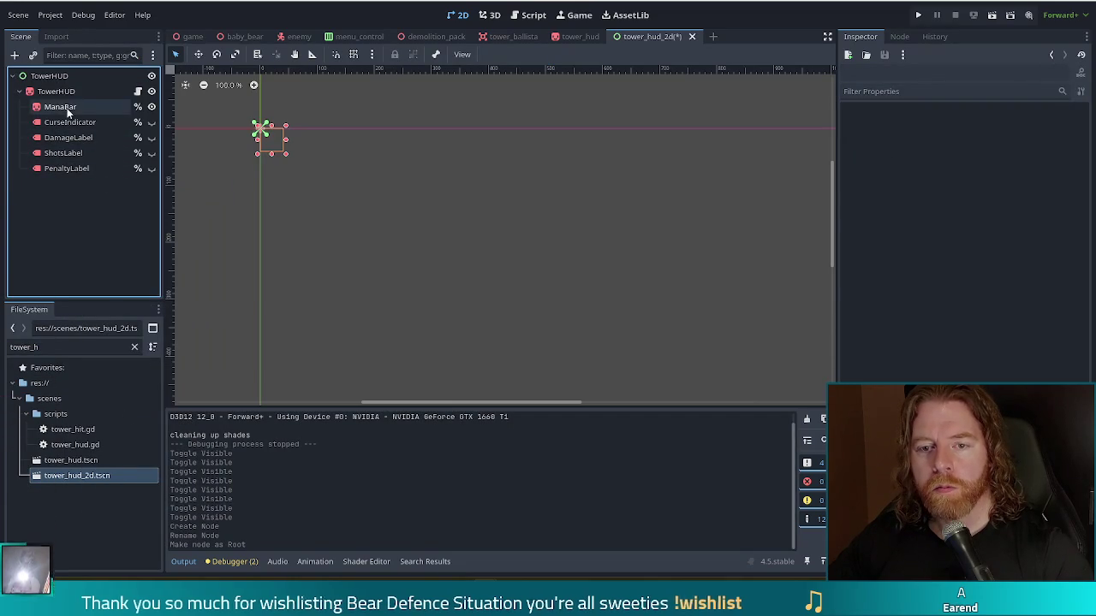
left_click(51, 76)
left_click(14, 55)
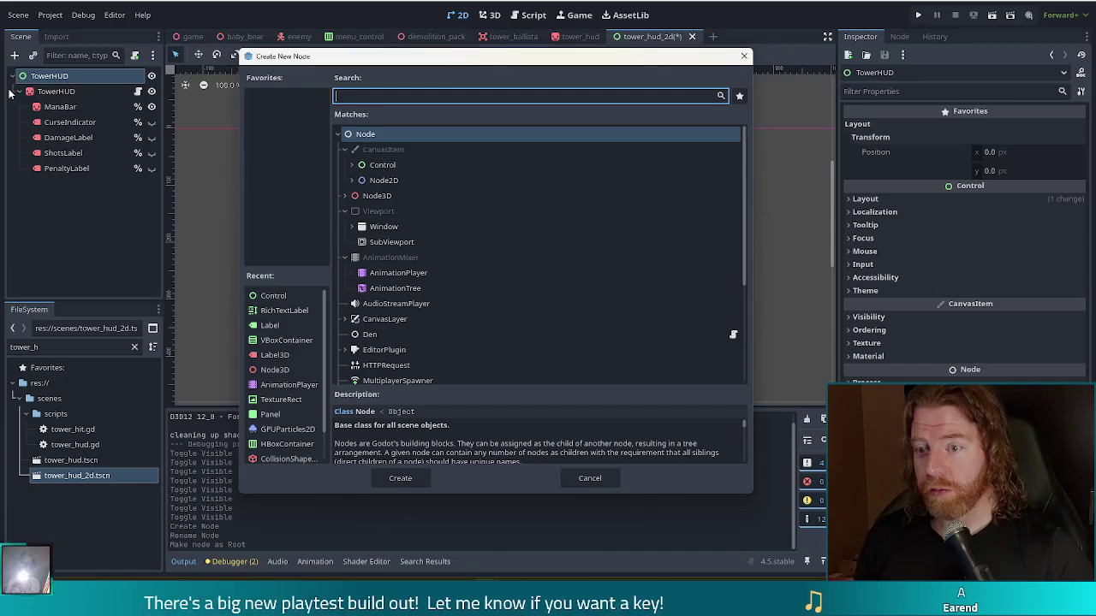
- Search 'texture' in Create New Node and create a TextureRect
type("text")
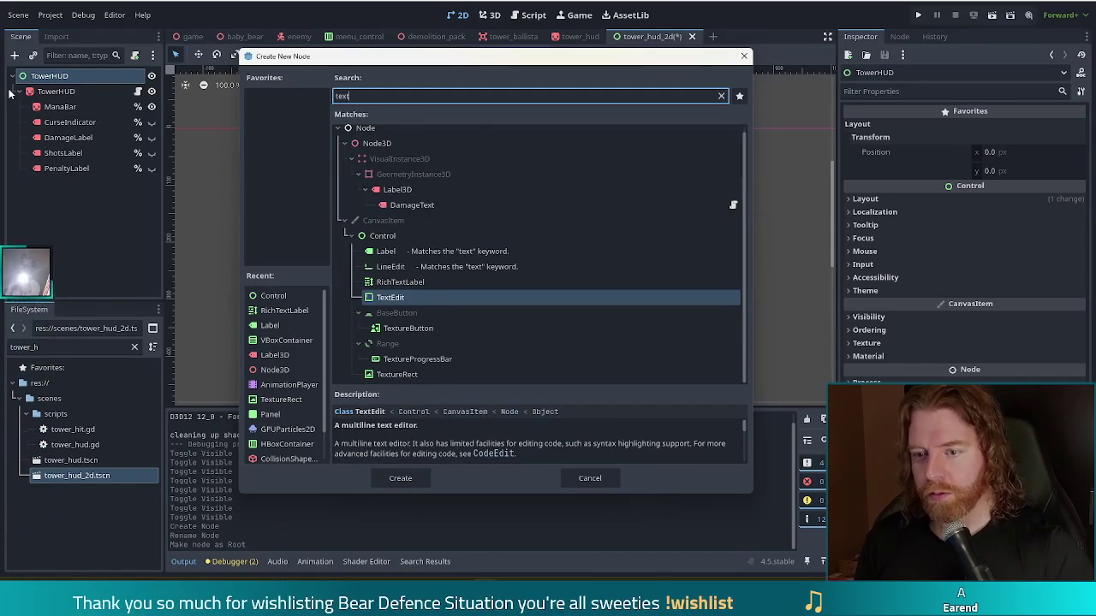
type("tu")
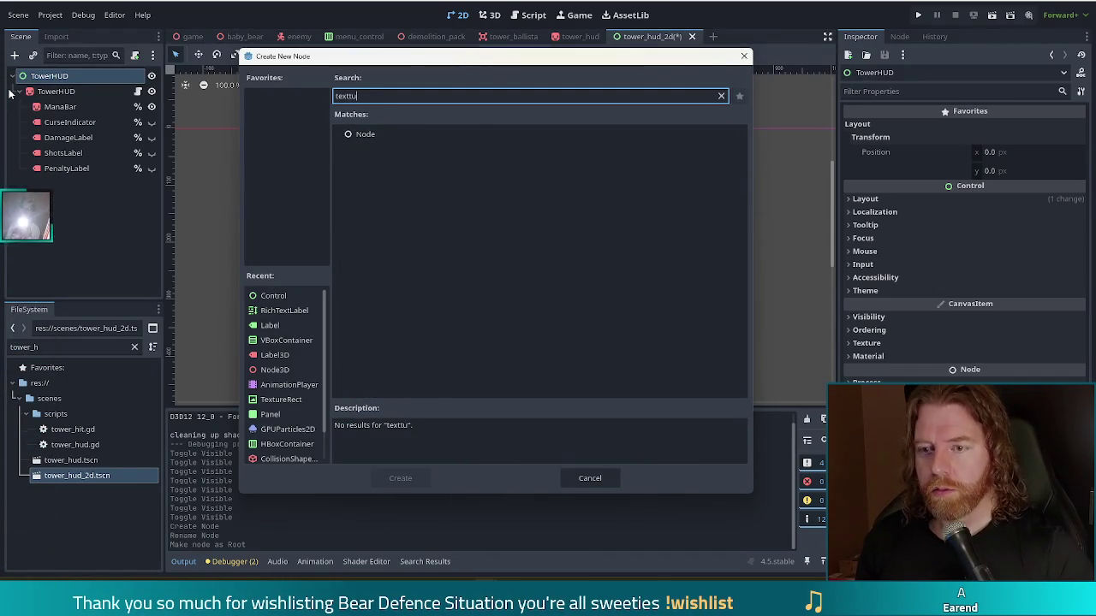
key("BackSpace")
key("BackSpace")
type("ure")
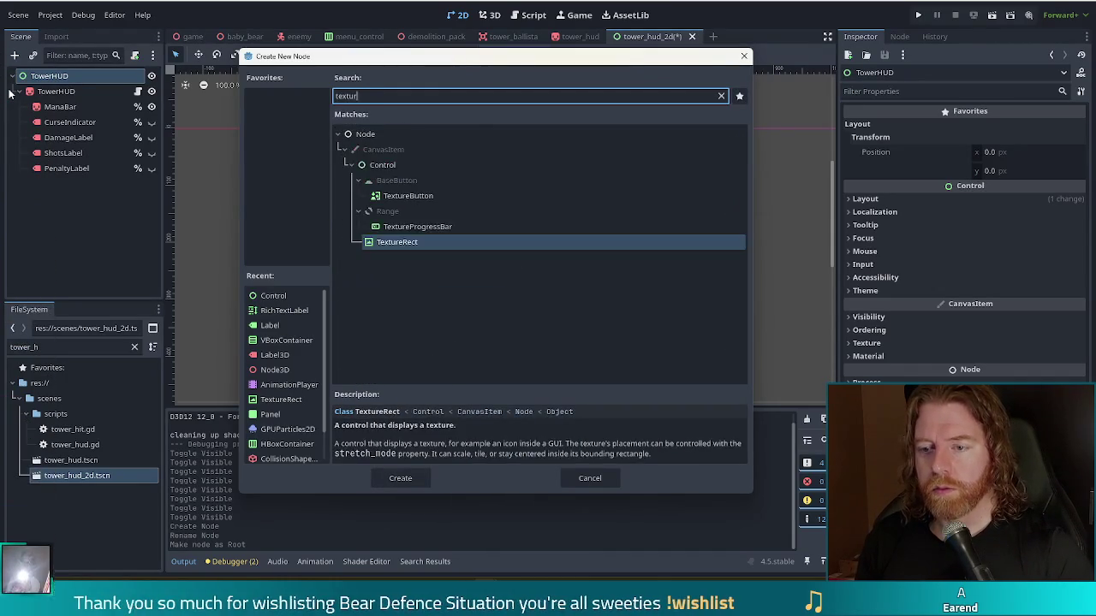
key("Return")
- Rename the TextureRect ManaBarBackground and drag it up under the root TowerHUD
double_click(60, 184)
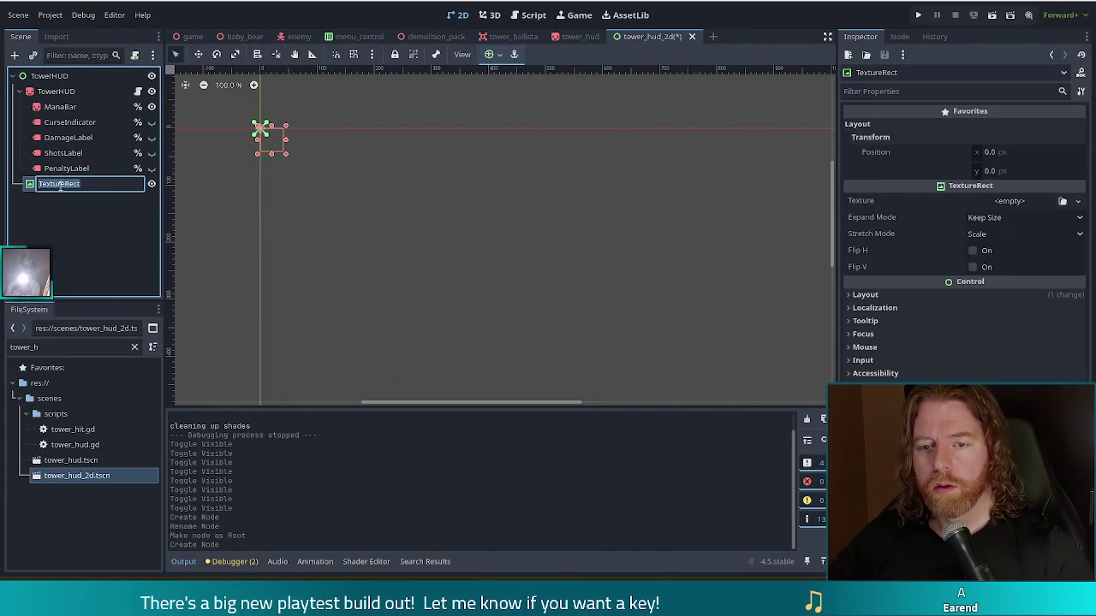
type("Mana")
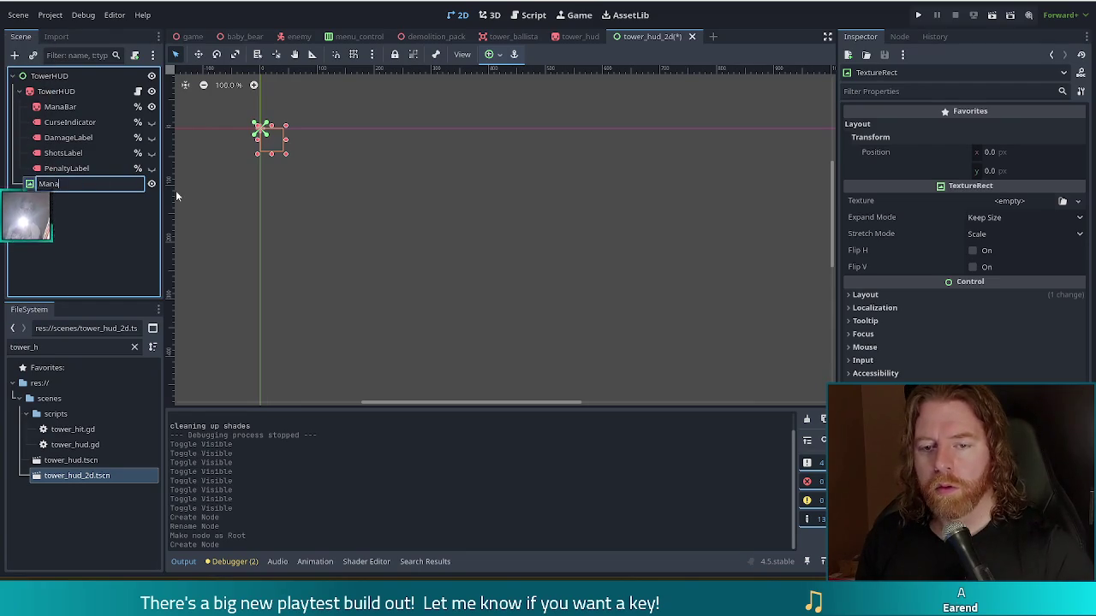
type("Bar")
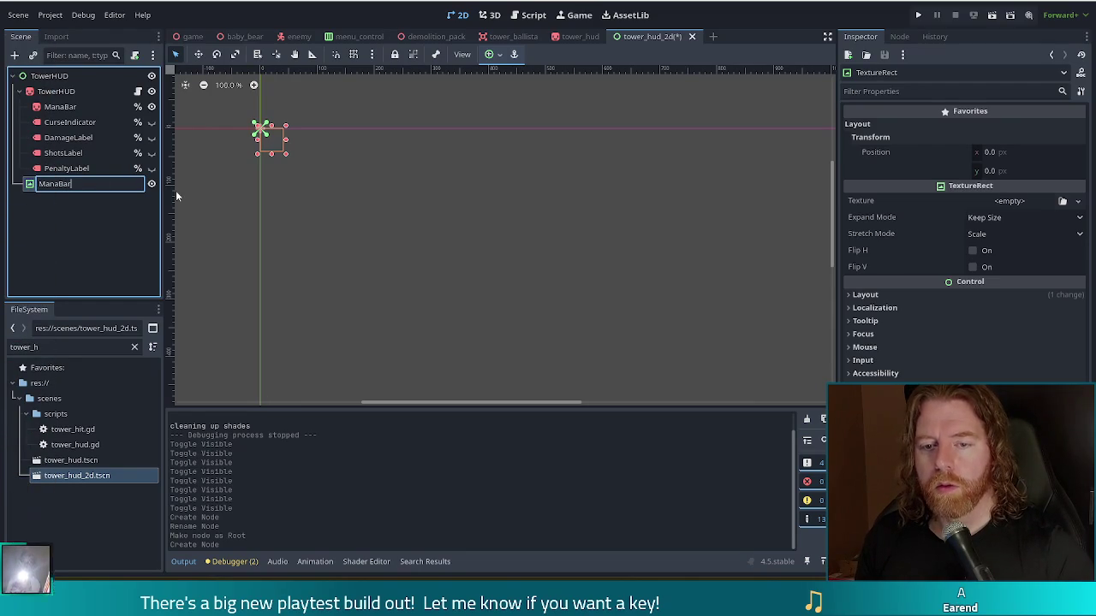
type("Background")
key("Return")
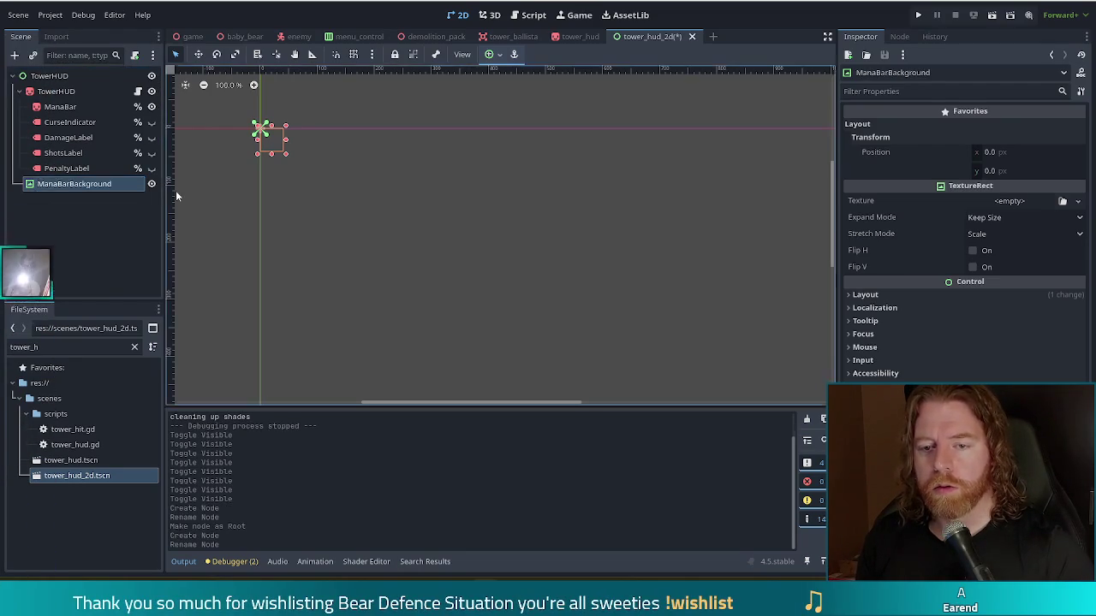
left_click_drag(86, 183, 69, 89)
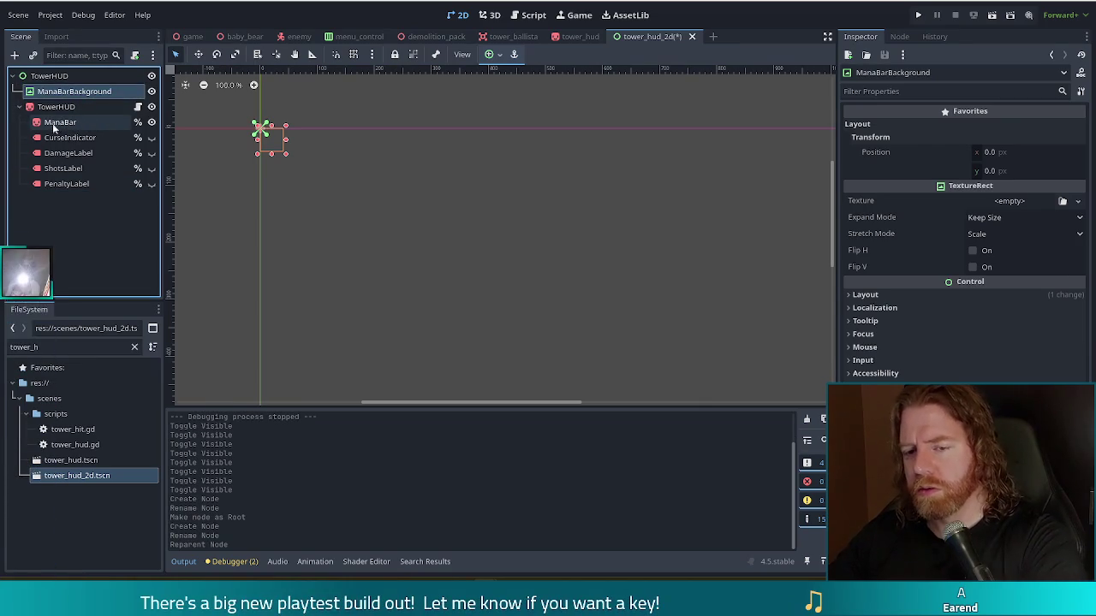
- Inspect the ManaBar node's properties, then reselect ManaBarBackground
left_click(98, 126)
scroll(1079, 295, "down", 2)
scroll(1081, 187, "up", 2)
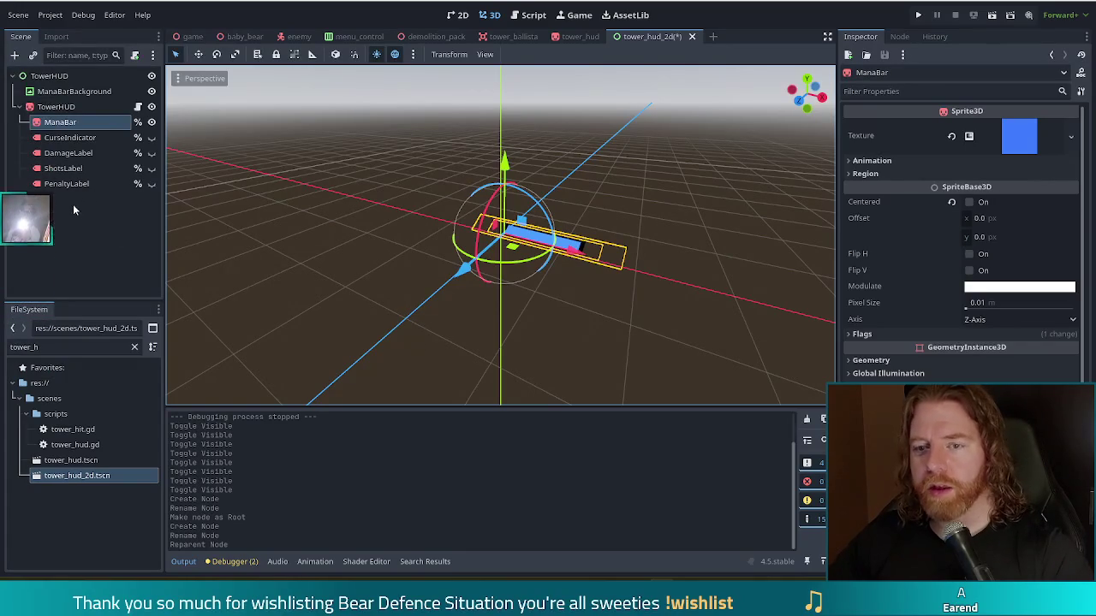
left_click(73, 93)
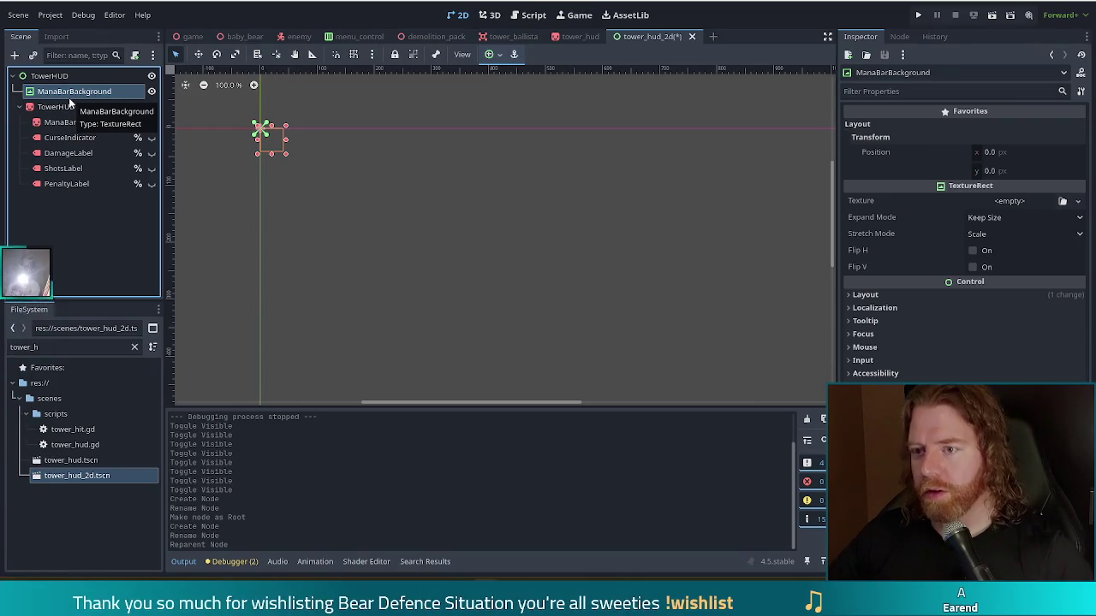
left_click(54, 353)
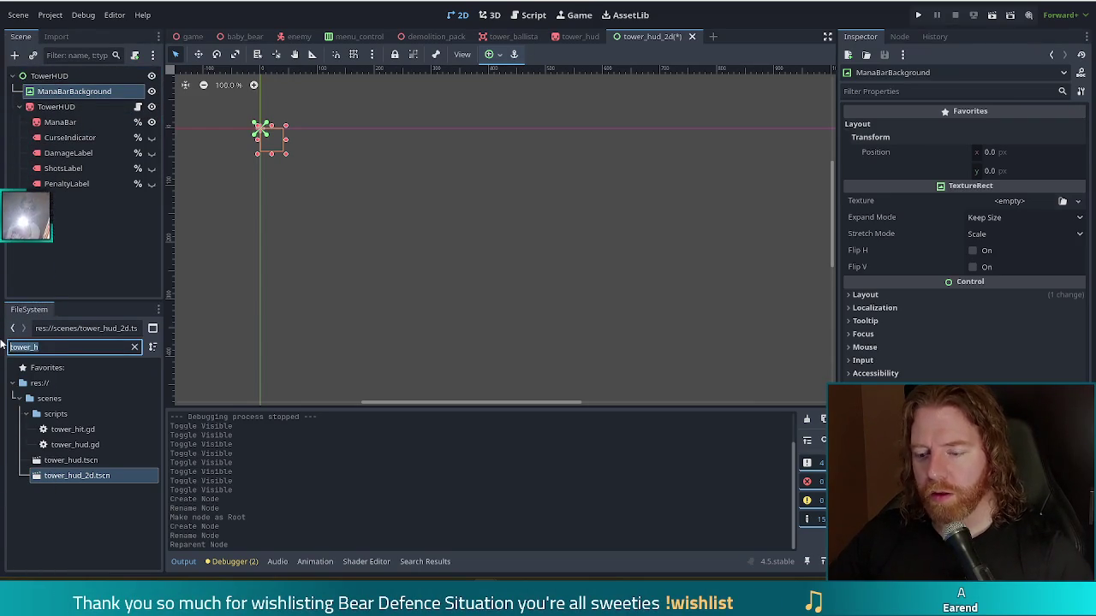
type("player")
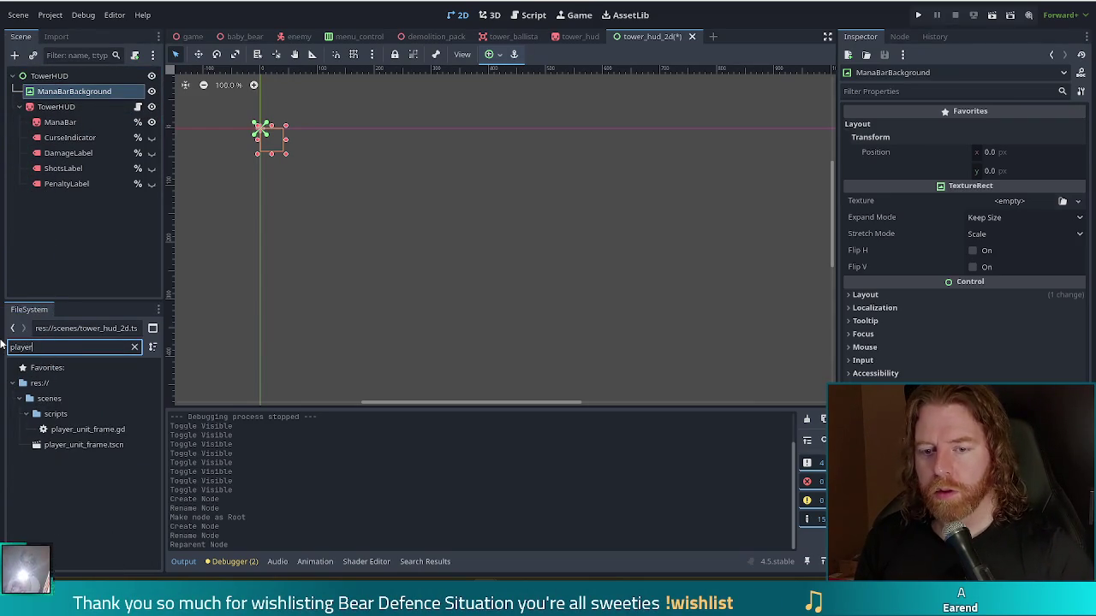
double_click(77, 446)
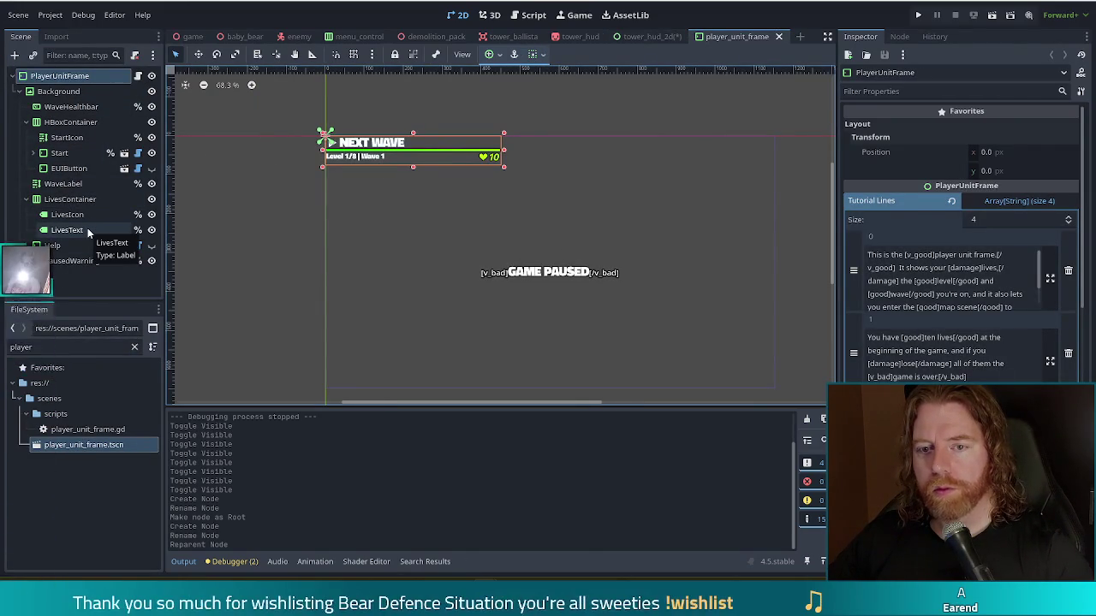
left_click(76, 108)
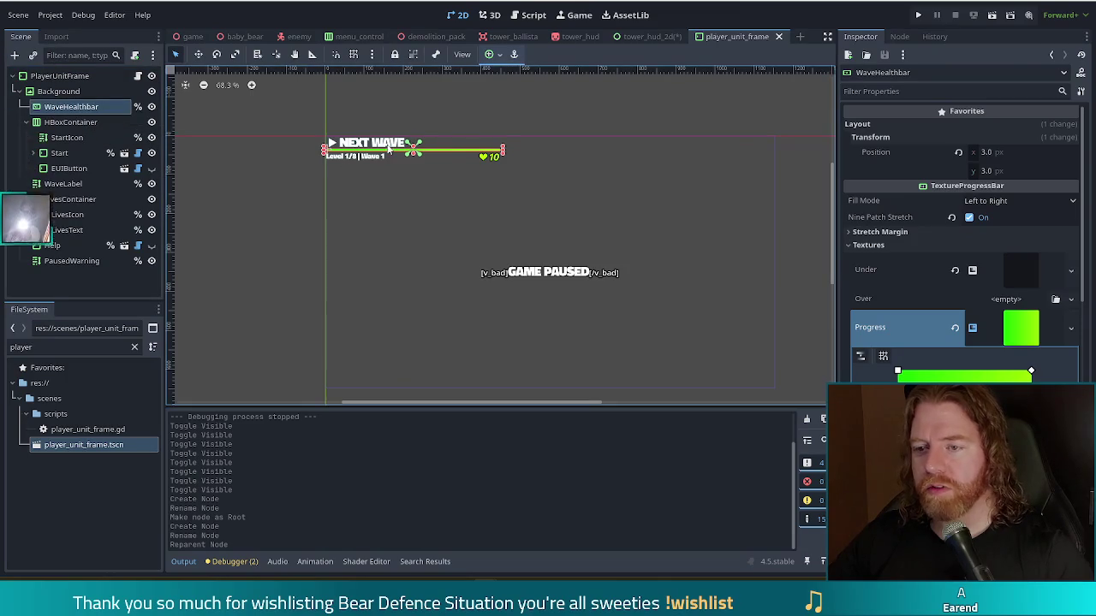
scroll(428, 140, "up", 3)
scroll(438, 139, "up", 2)
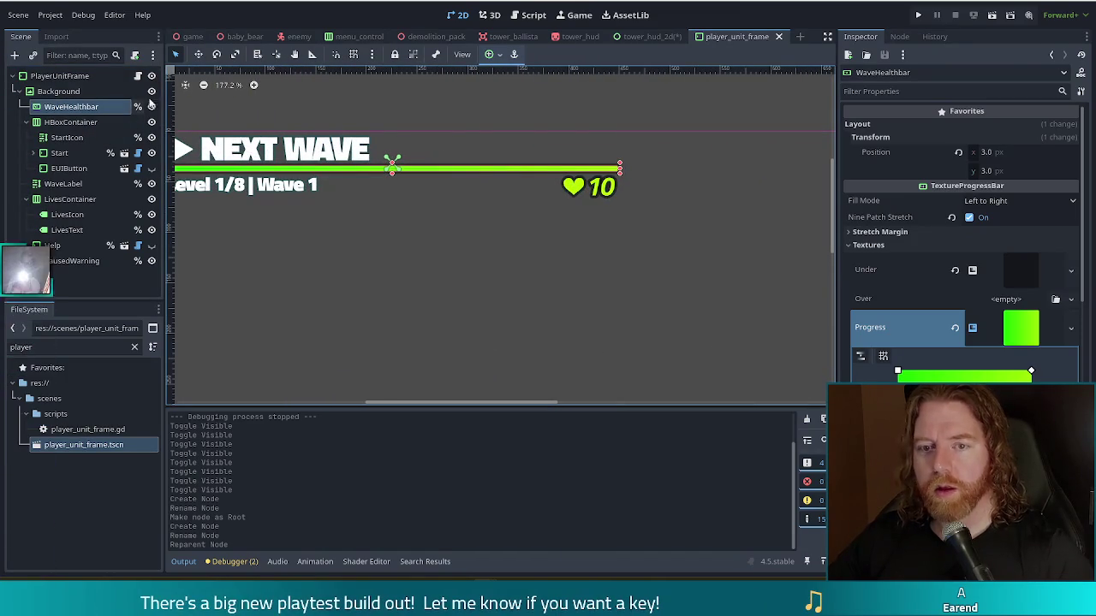
left_click(152, 106)
left_click(152, 107)
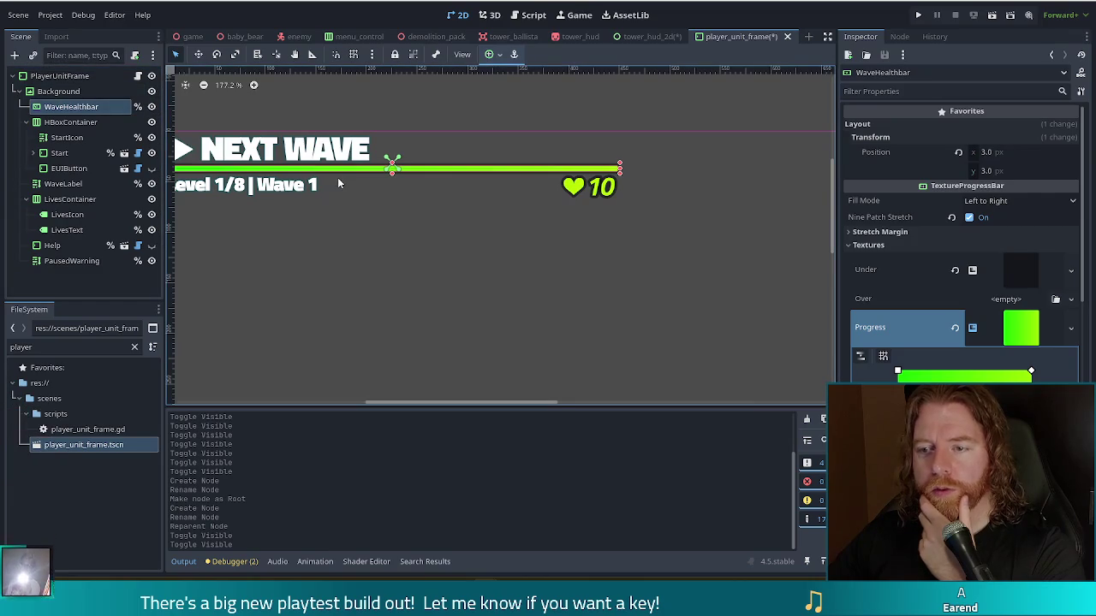
left_click(151, 107)
left_click(152, 106)
left_click(151, 106)
left_click(151, 106)
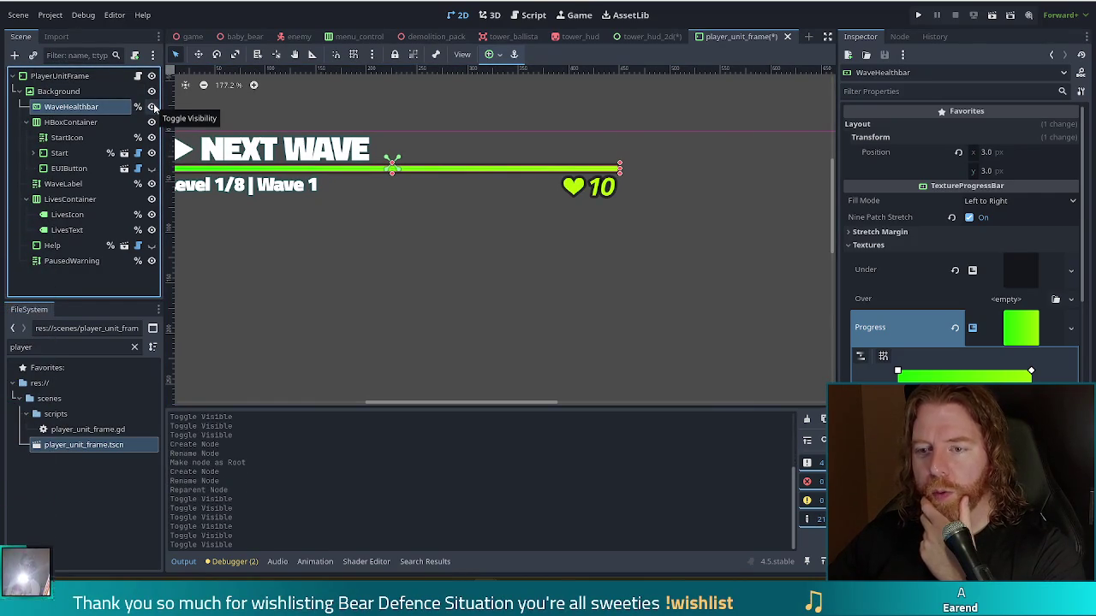
left_click(151, 106)
left_click(151, 106)
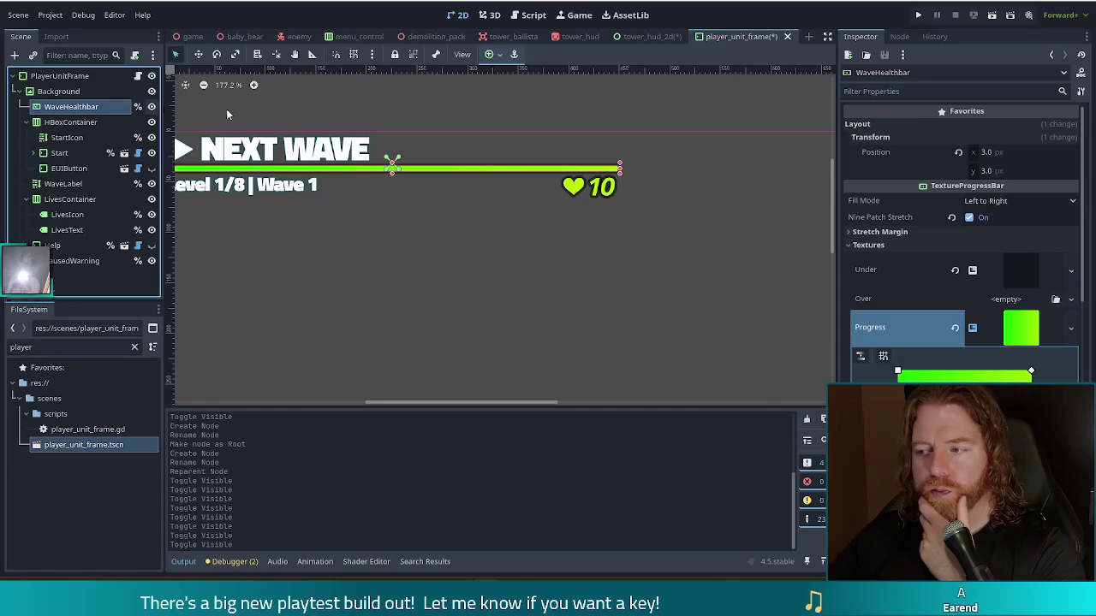
scroll(959, 239, "down", 5)
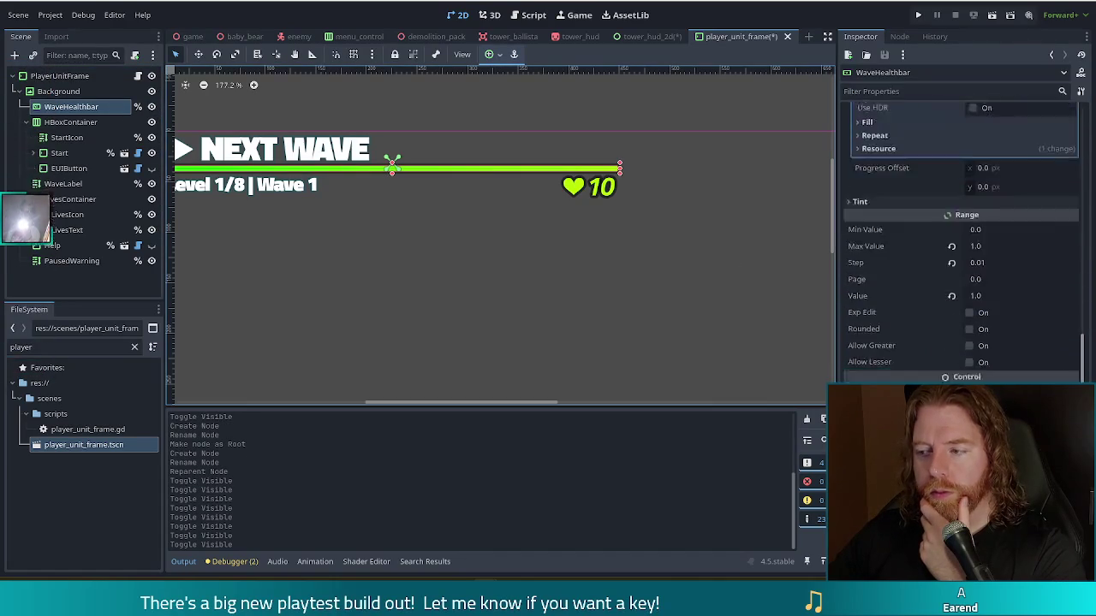
scroll(864, 308, "down", 3)
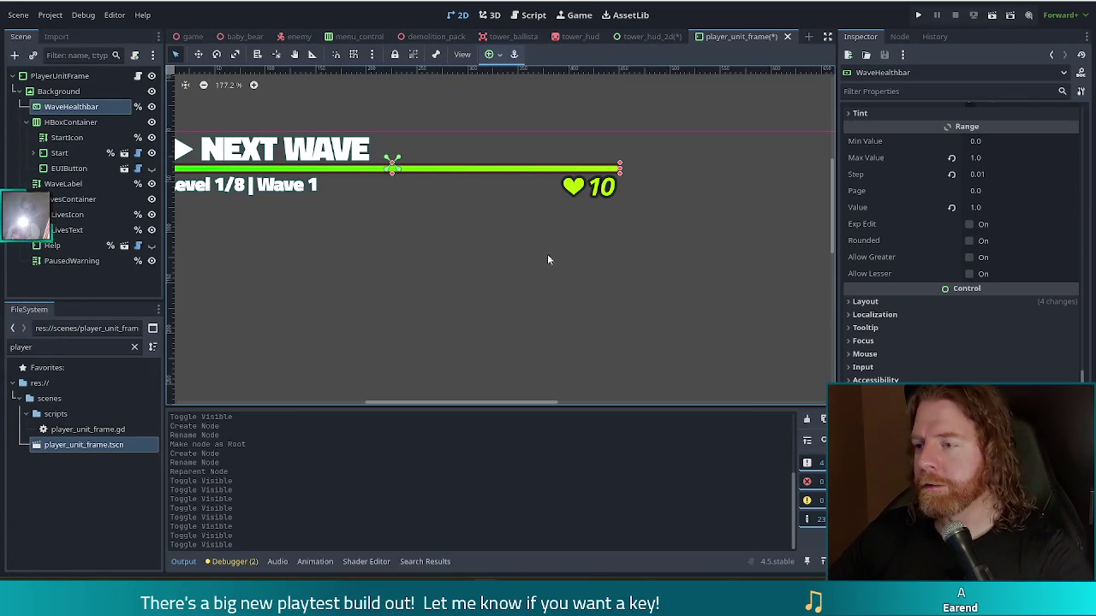
middle_click(753, 35)
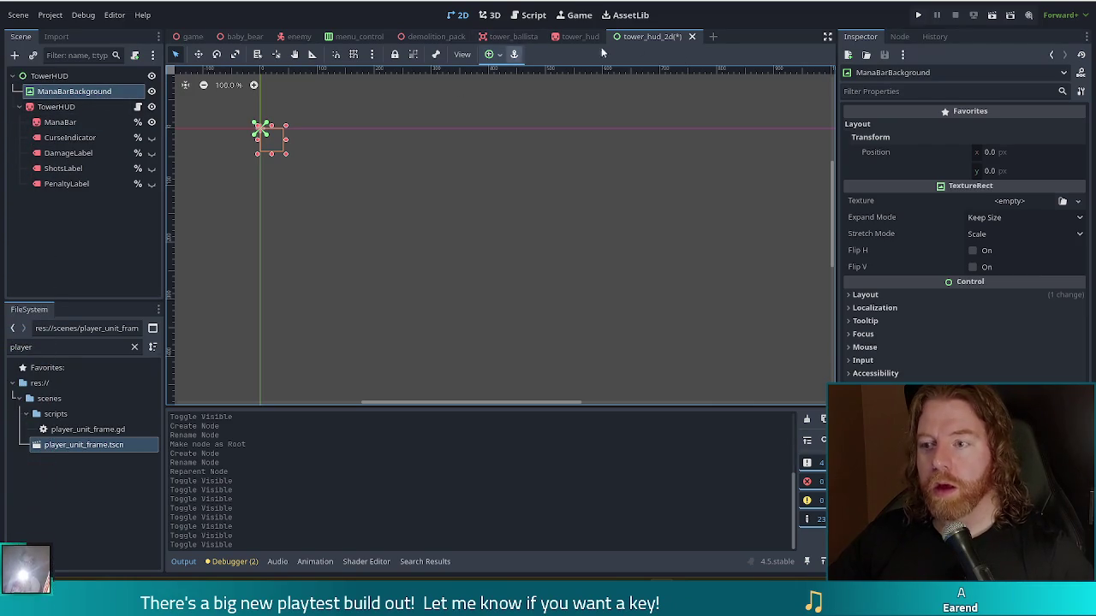
- Copy the Background node's dark Texture value in the player_unit_frame scene
double_click(67, 450)
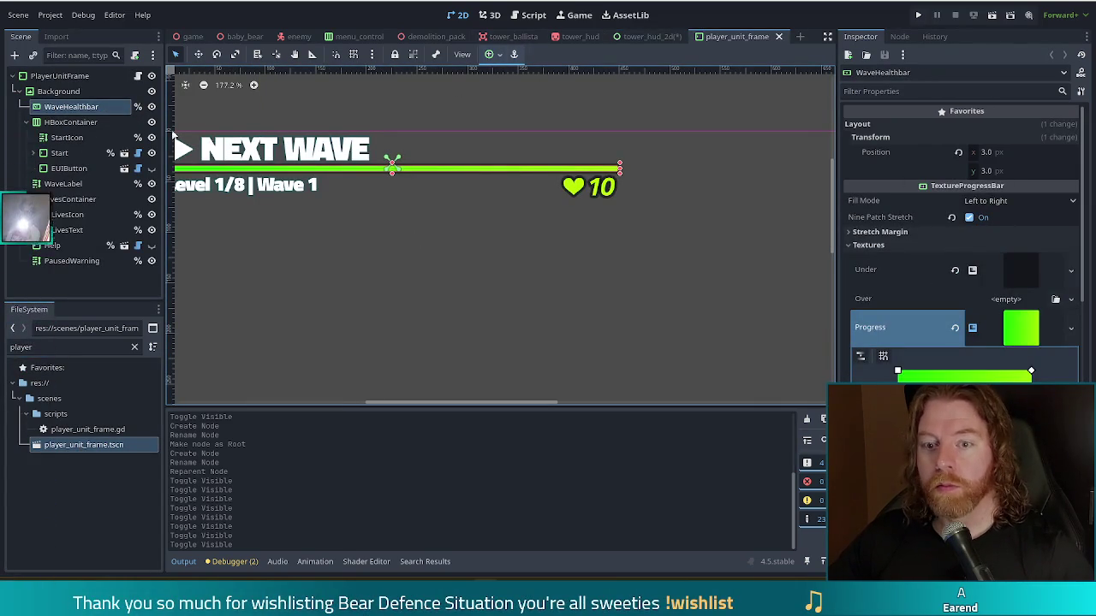
left_click(58, 91)
right_click(899, 213)
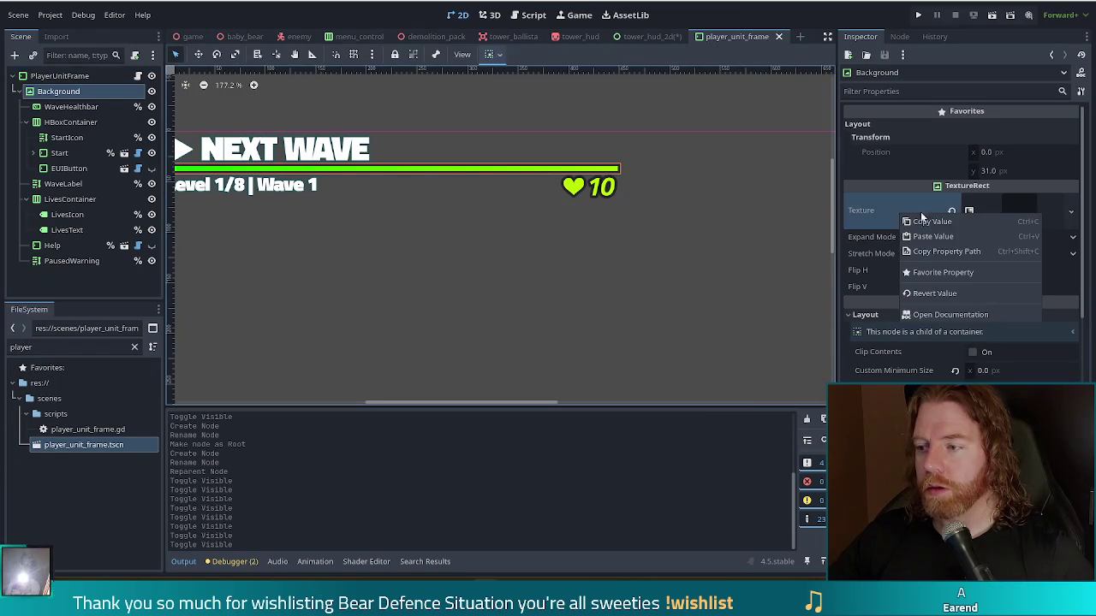
left_click(796, 12)
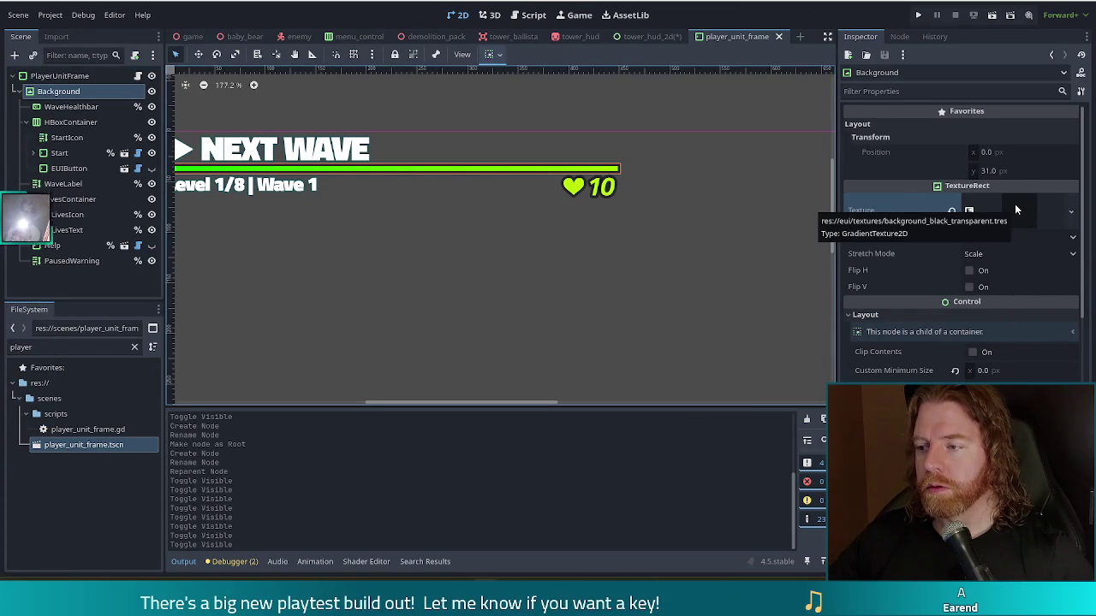
right_click(902, 213)
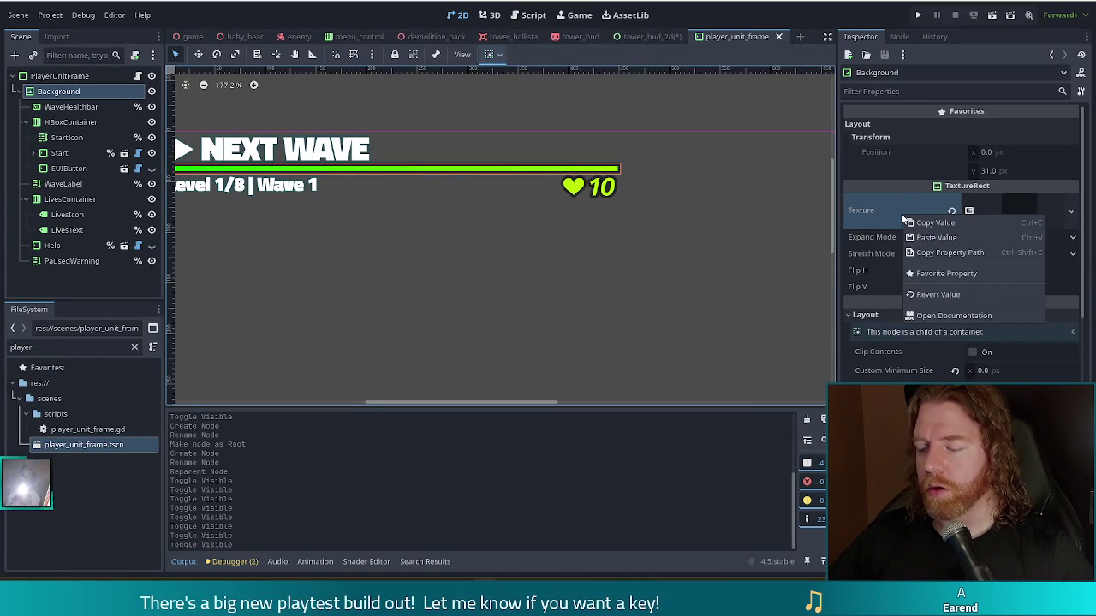
left_click(933, 253)
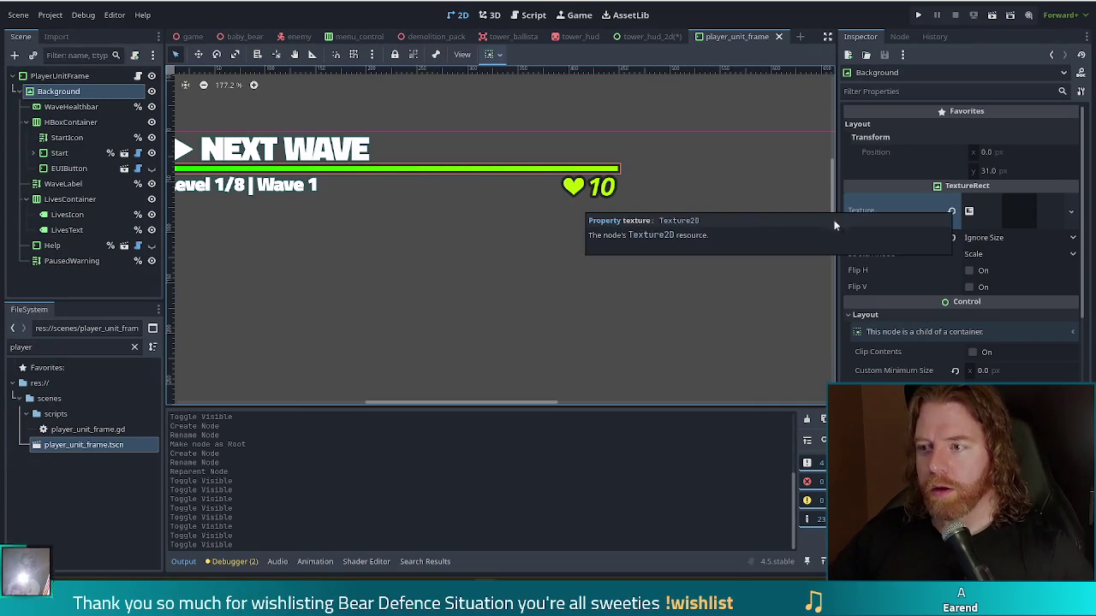
- Paste the dark texture into ManaBarBackground's Texture in tower_hud_2d
left_click(649, 36)
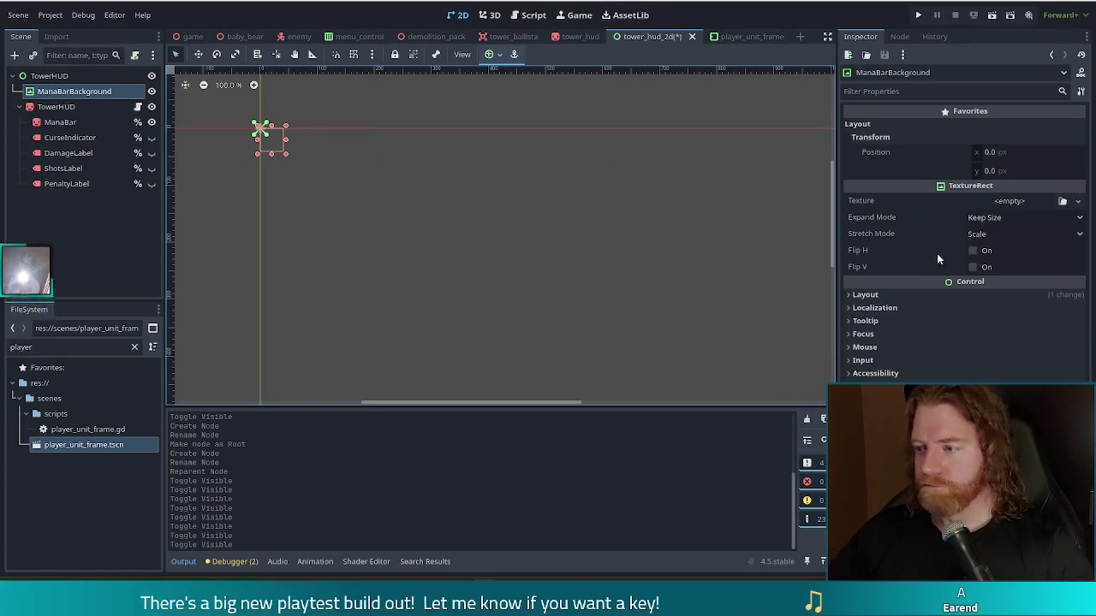
right_click(905, 203)
left_click(930, 226)
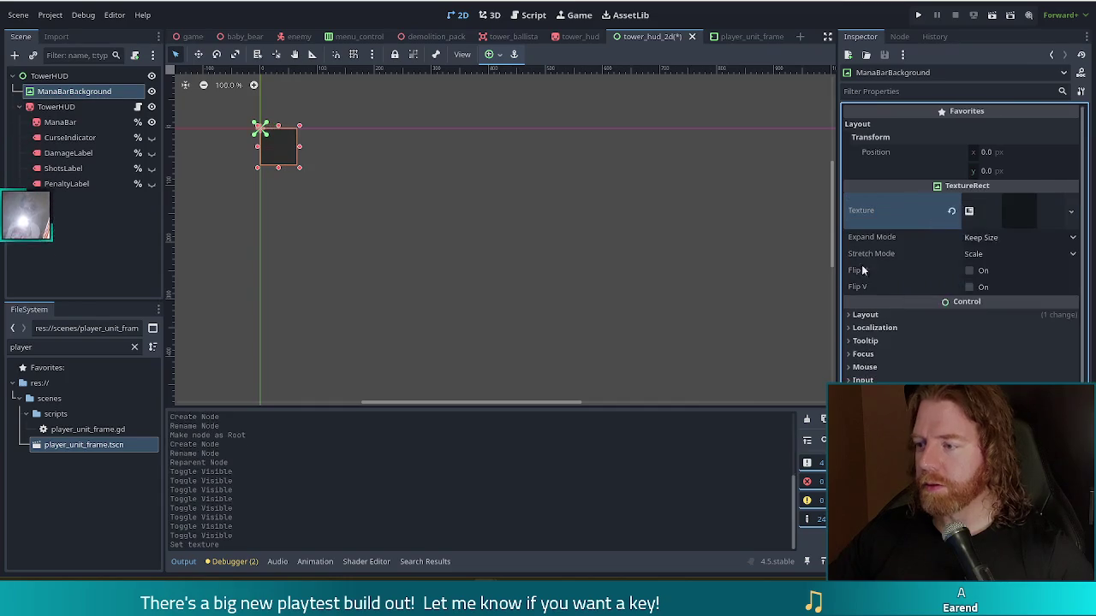
- Select the WaveHealthbar node in player_unit_frame to copy it
left_click(741, 36)
left_click(58, 278)
left_click(70, 92)
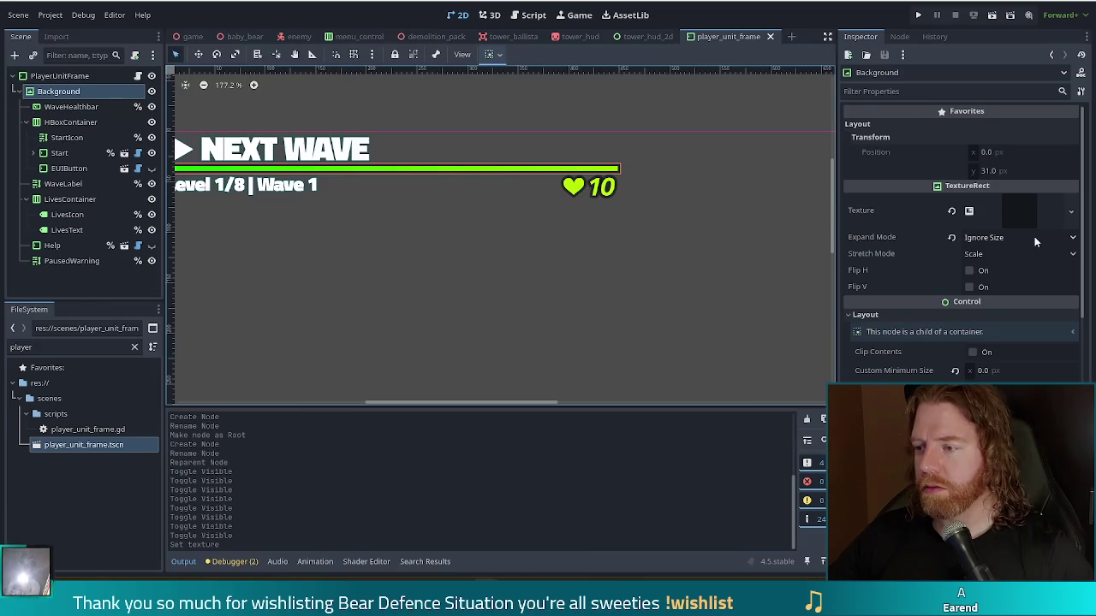
left_click(72, 107)
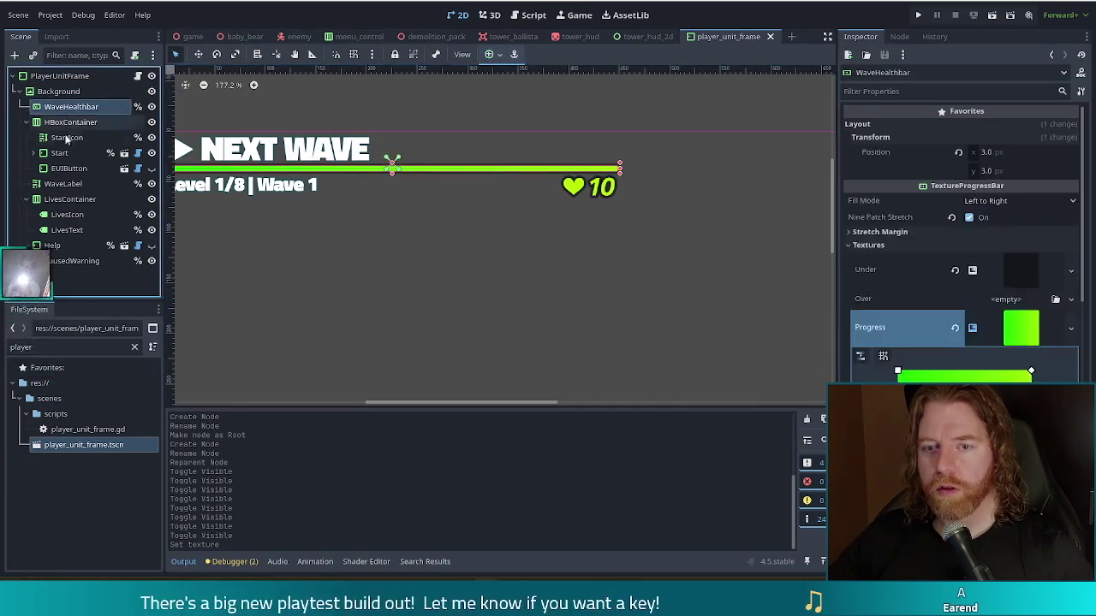
left_click(641, 36)
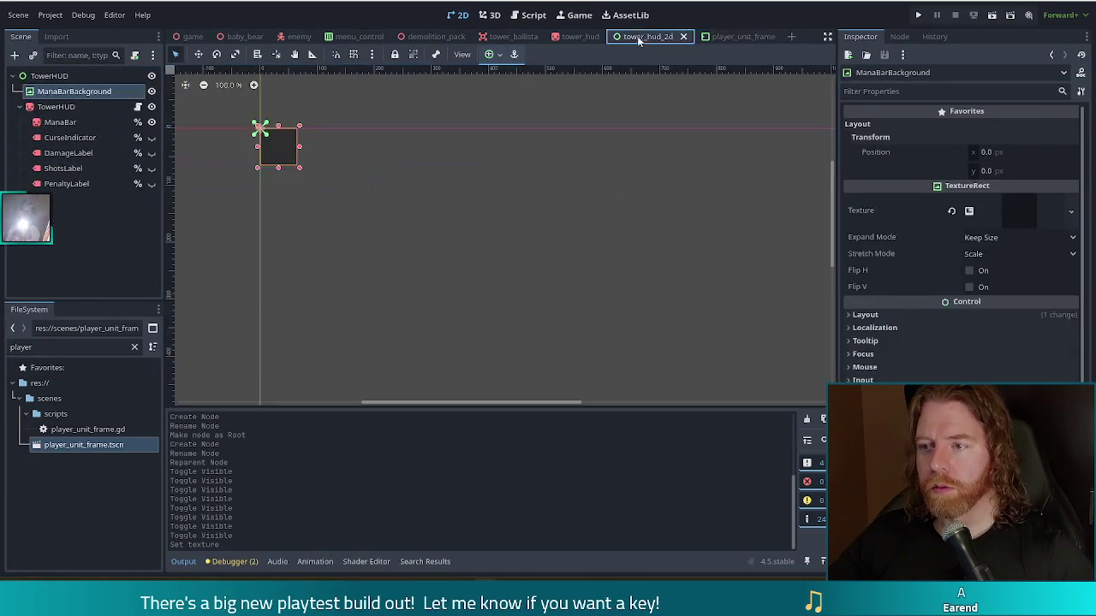
- Paste WaveHealthbar under ManaBarBackground and rename the copy AmmoBar
key("ctrl+v")
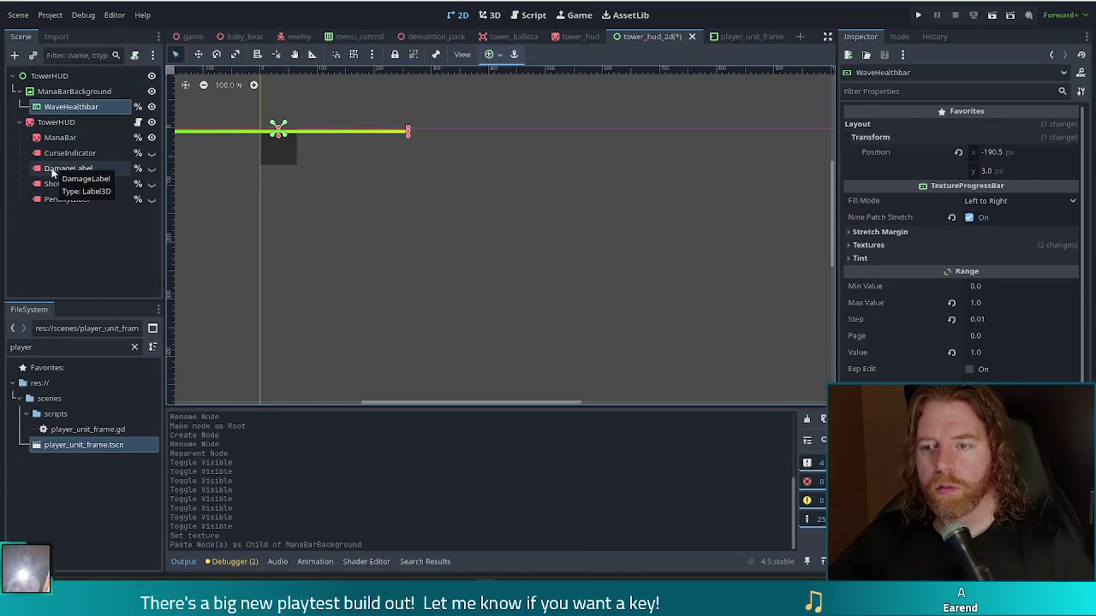
double_click(60, 107)
type("Amm")
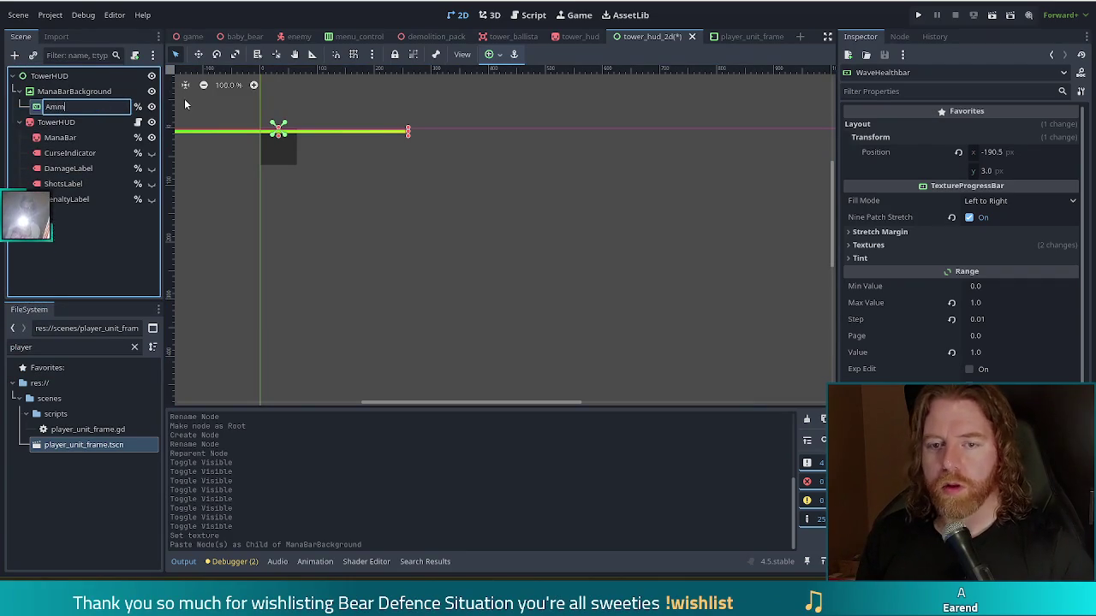
key("BackSpace")
key("BackSpace")
type("Ammo")
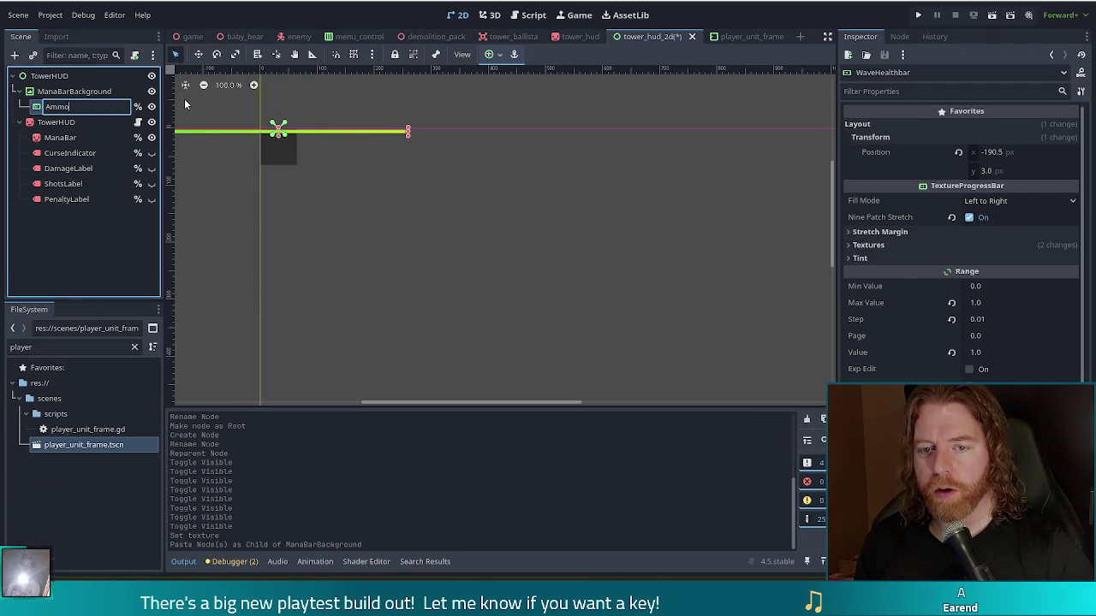
type("Bar")
key("Return")
- Rename ManaBarBackground to AmmoBarBackground
left_click(55, 91)
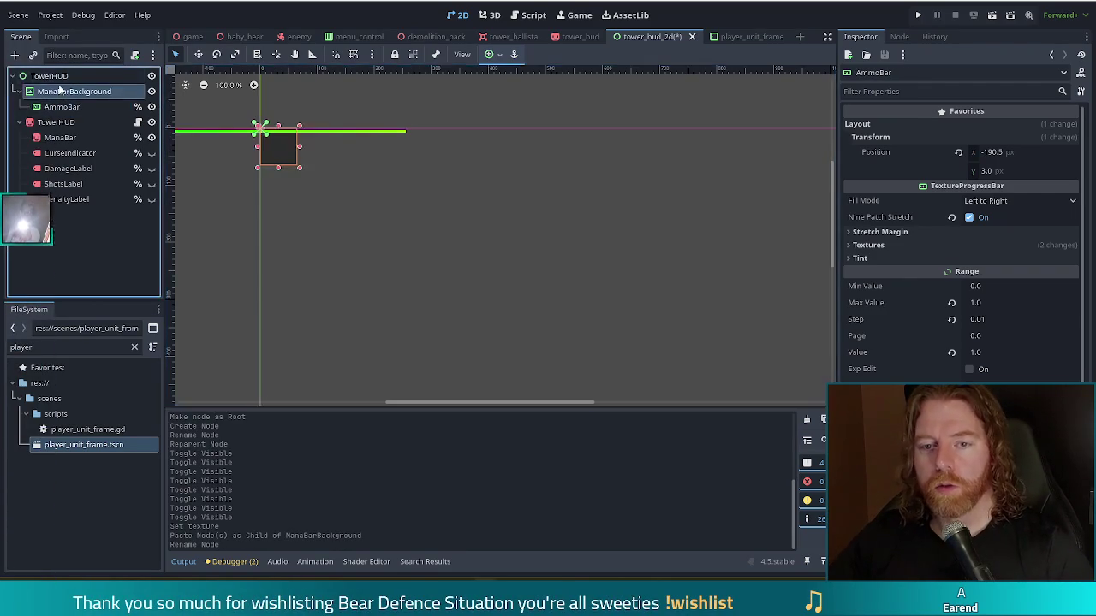
left_click(67, 91)
key("BackSpace")
key("BackSpace")
key("BackSpace")
type("Ammo")
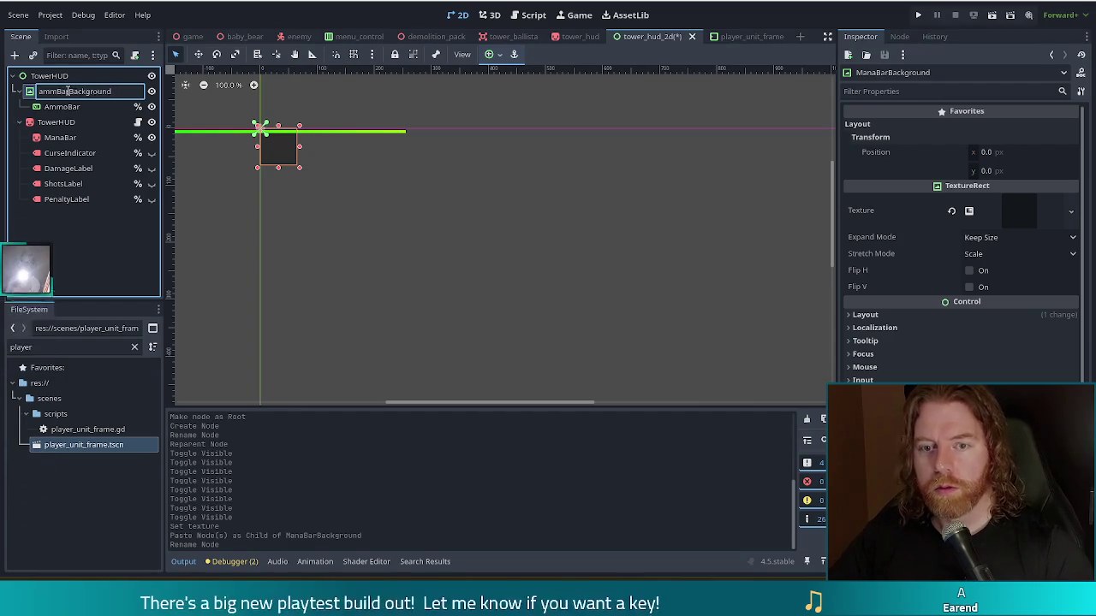
key("Return")
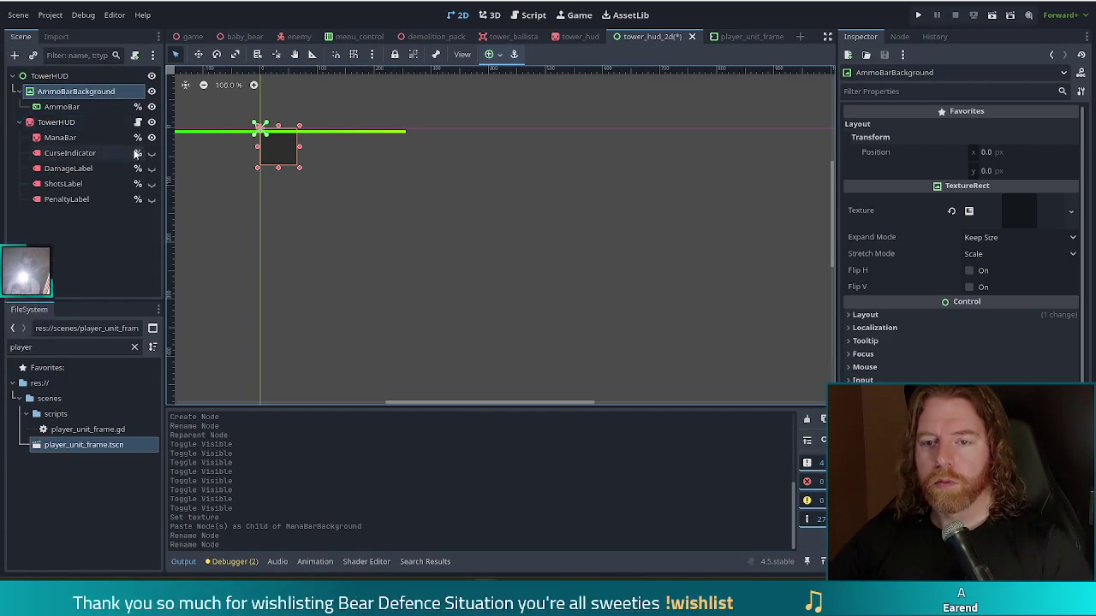
right_click(81, 123)
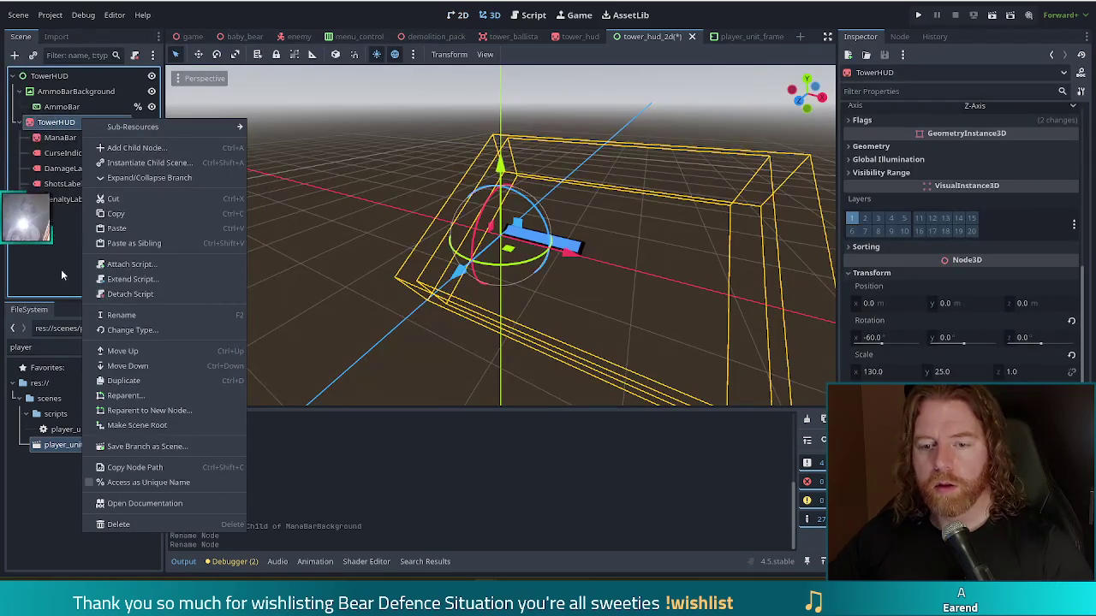
- Dismiss the TowerHUD context menu and select CurseIndicator to view it in 3D
left_click(41, 251)
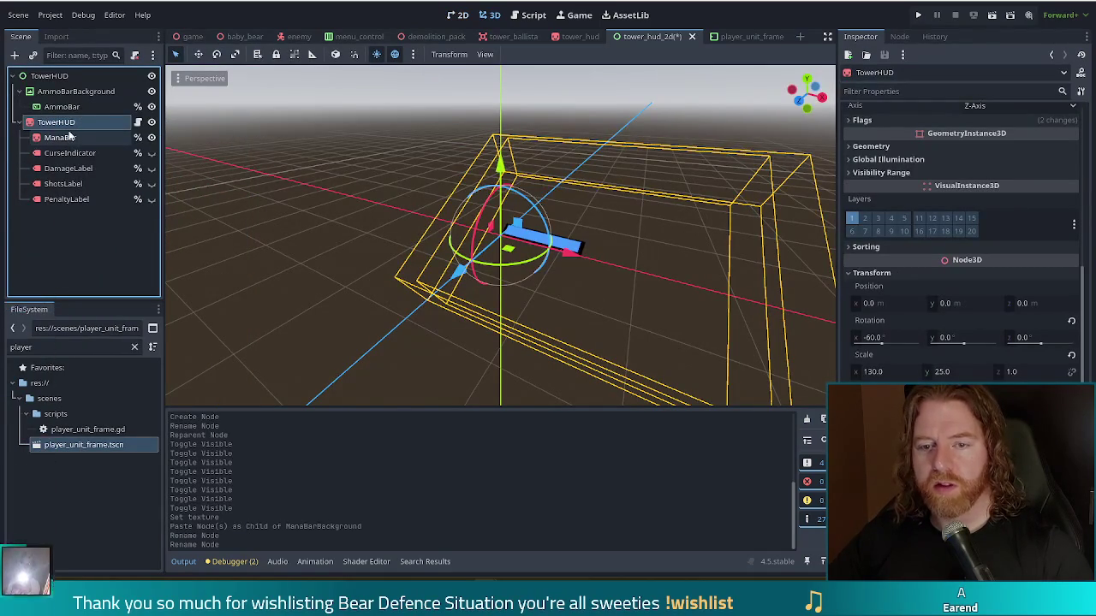
left_click(71, 152)
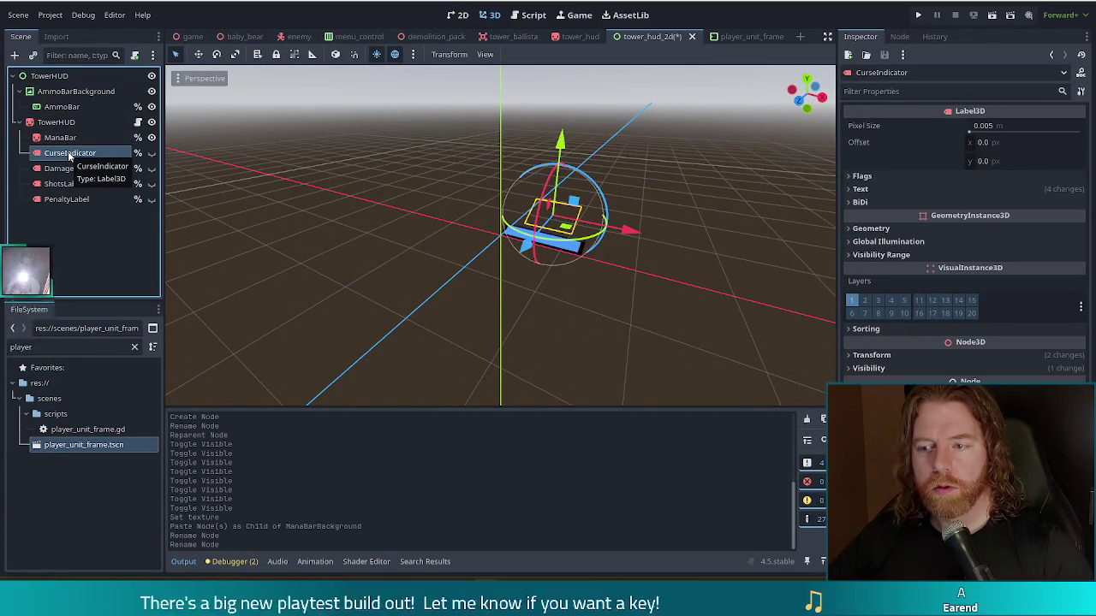
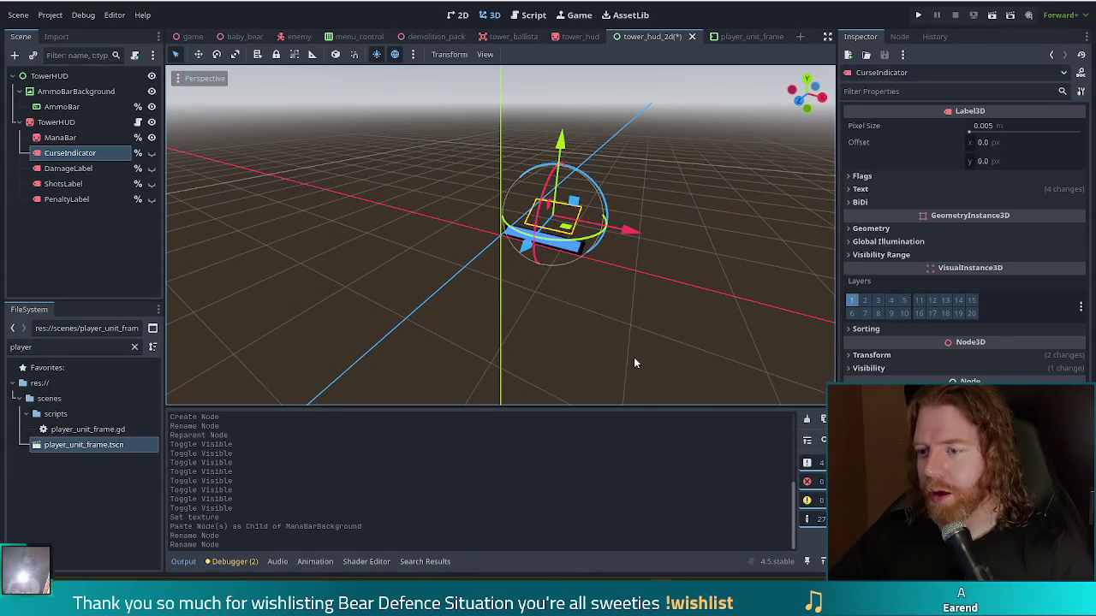
- Add a RichTextLabel child node to the 2D TowerHUD root
left_click(80, 241)
mouse_move(405, 270)
left_mouse_down()
mouse_move(495, 322)
mouse_move(445, 296)
mouse_move(423, 266)
mouse_move(451, 305)
left_mouse_up()
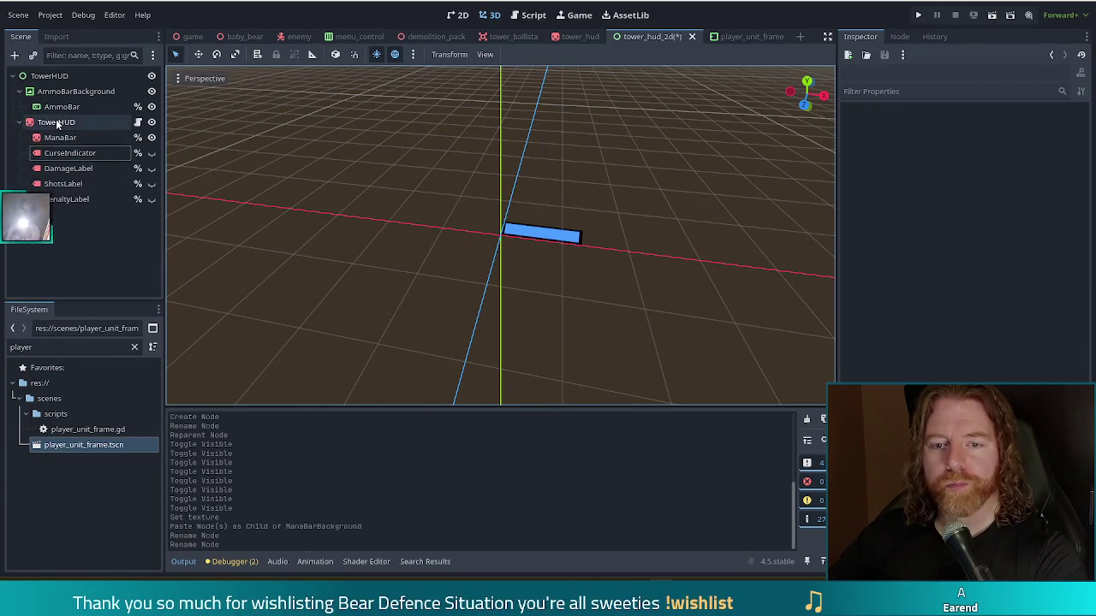
left_click(49, 76)
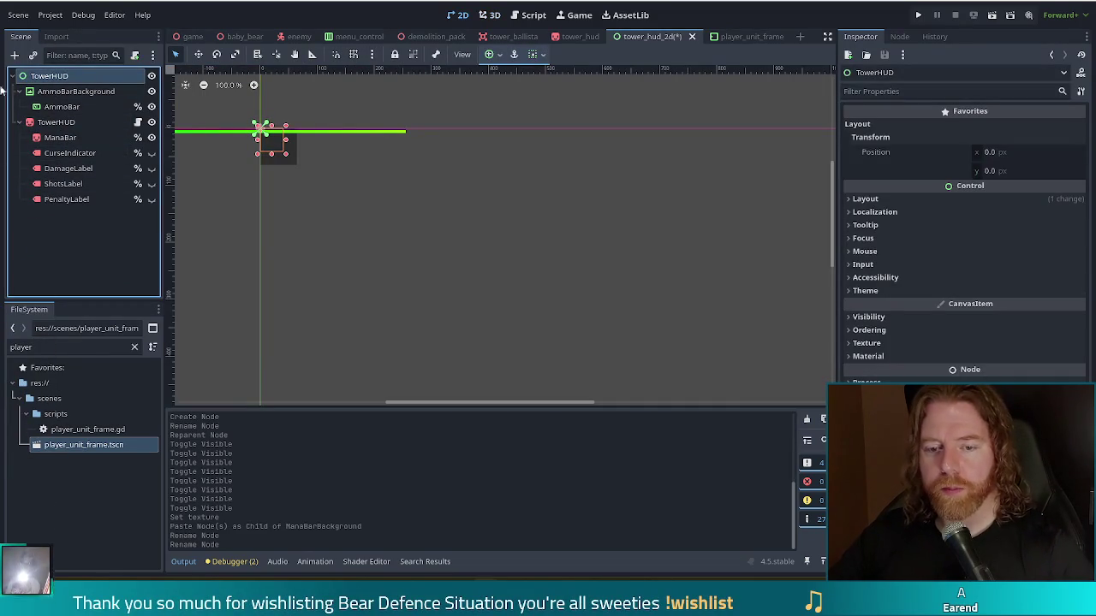
left_click(13, 54)
type("rich")
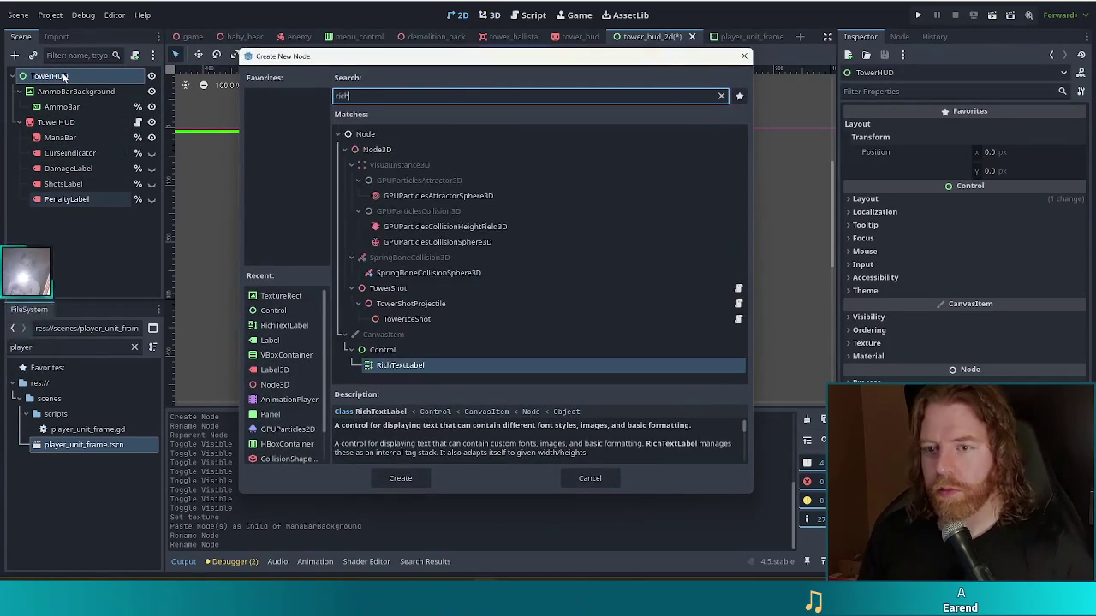
double_click(403, 366)
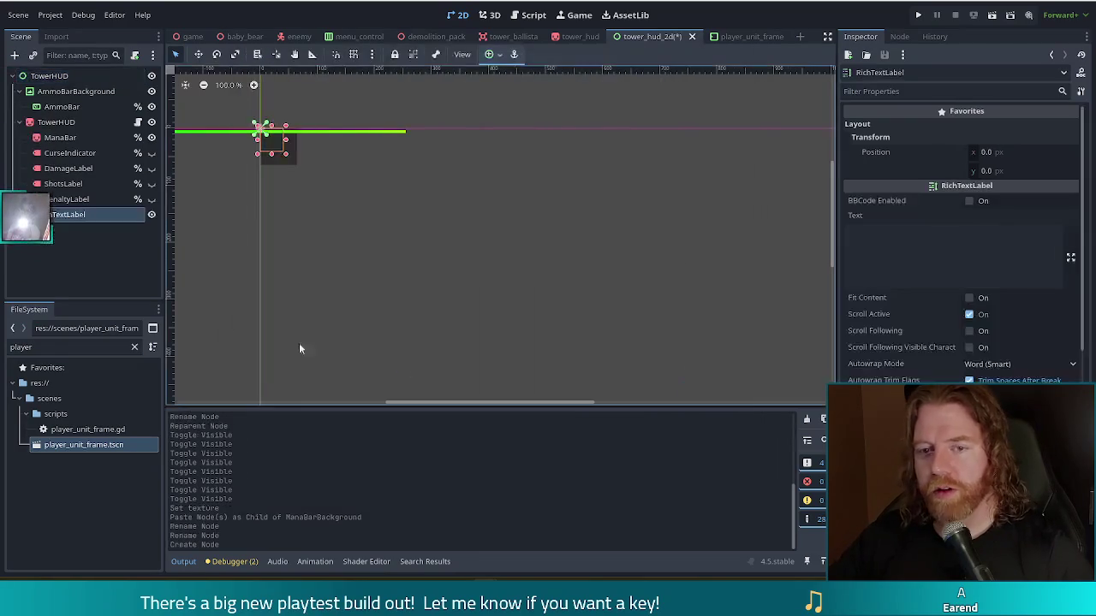
- Rename the new label CurseIndicator and move it right after AmmoBarBackground
key("F2")
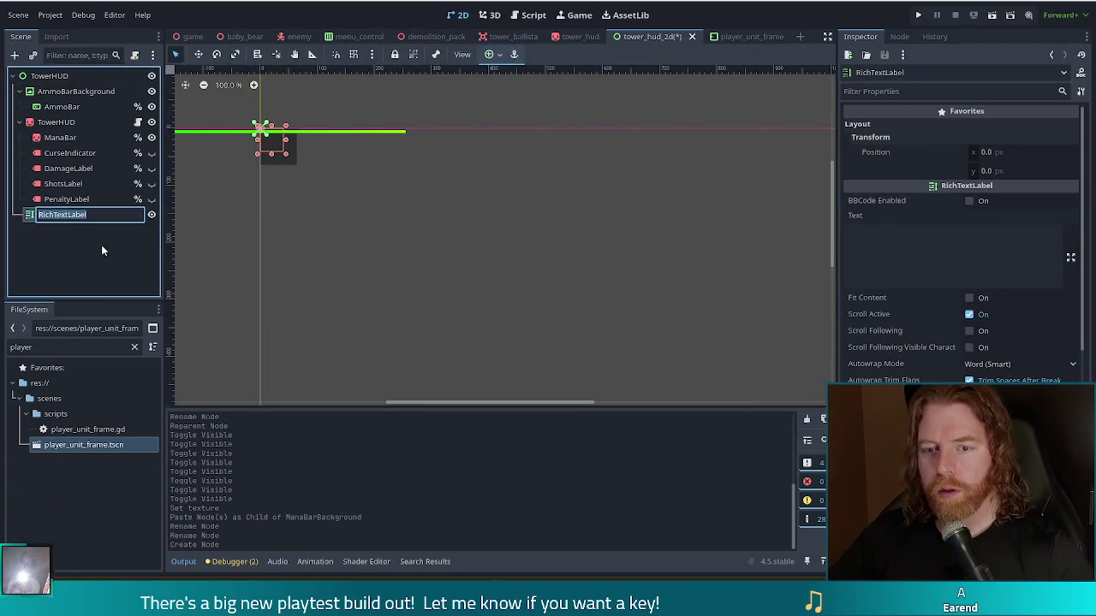
type("CurseIndi")
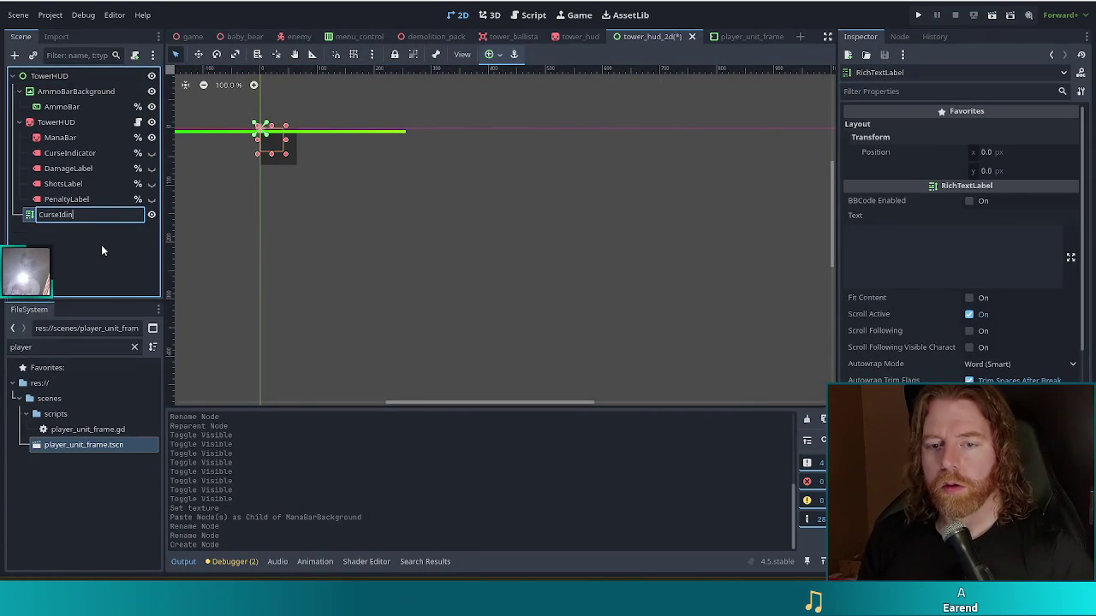
type("cator")
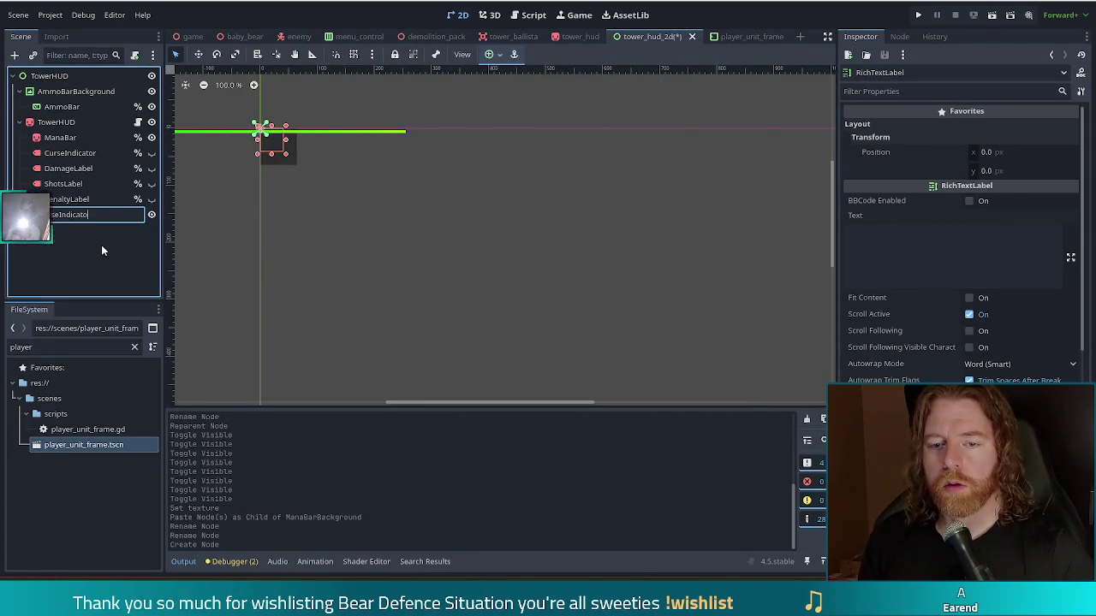
key("Return")
left_click_drag(60, 213, 38, 115)
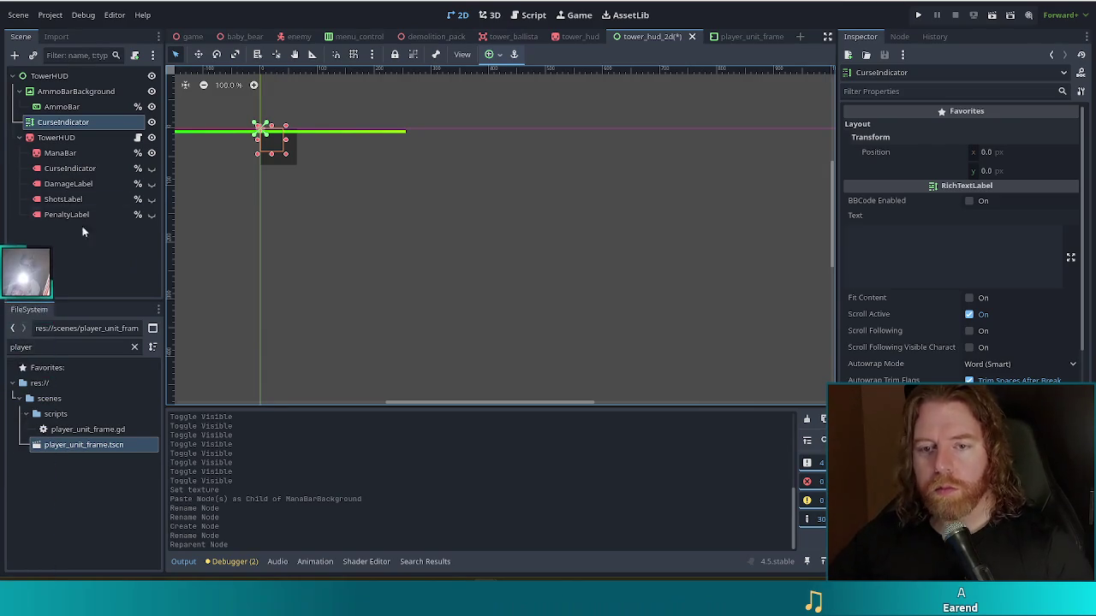
left_click(79, 93)
- Set AmmoBarBackground's TextureRect Expand Mode to Ignore Size so its box shrinks
mouse_move(285, 286)
left_mouse_down()
mouse_move(350, 267)
mouse_move(472, 283)
mouse_move(457, 303)
left_mouse_up()
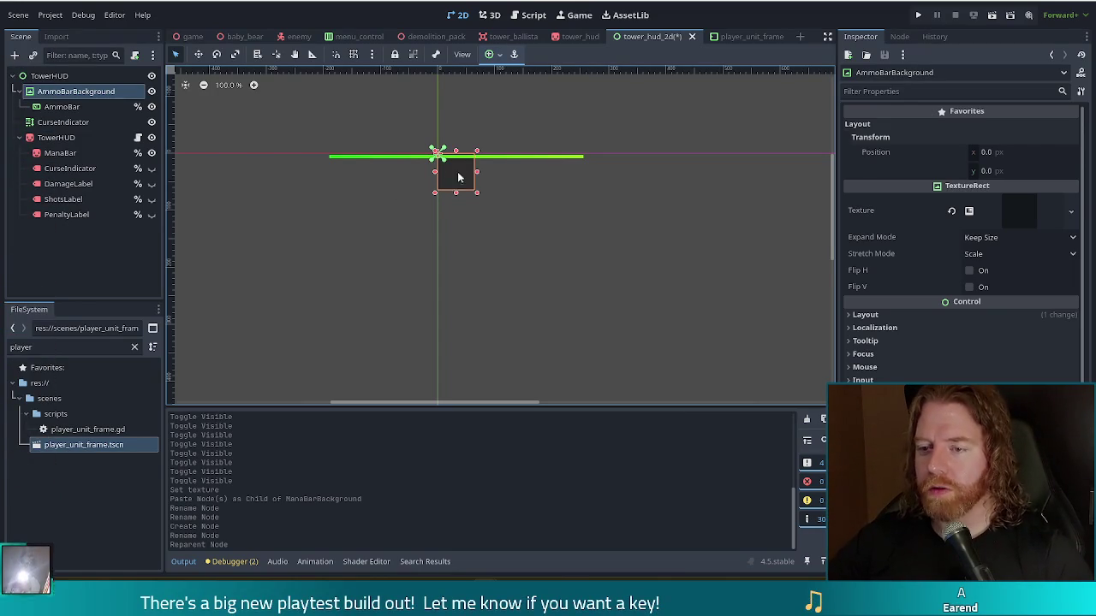
scroll(467, 180, "up", 1)
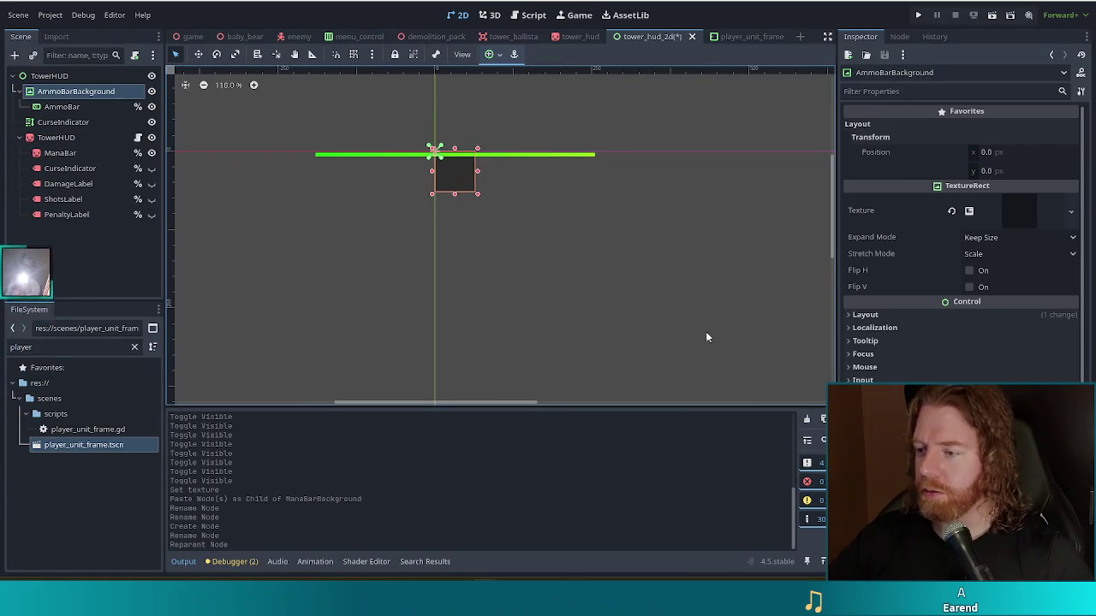
left_click(887, 315)
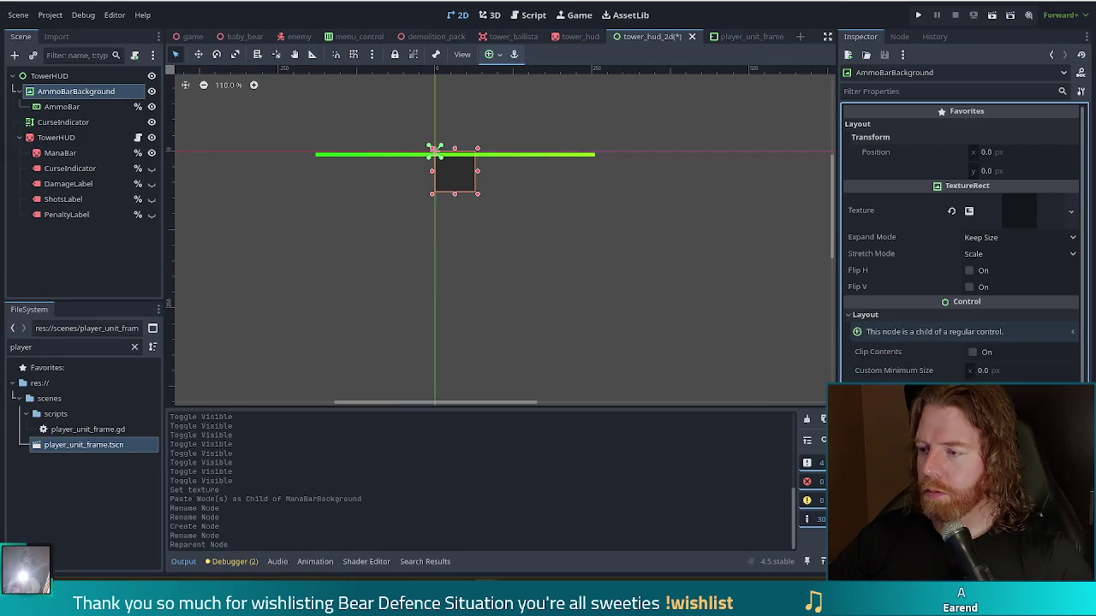
left_click(993, 237)
left_click(988, 269)
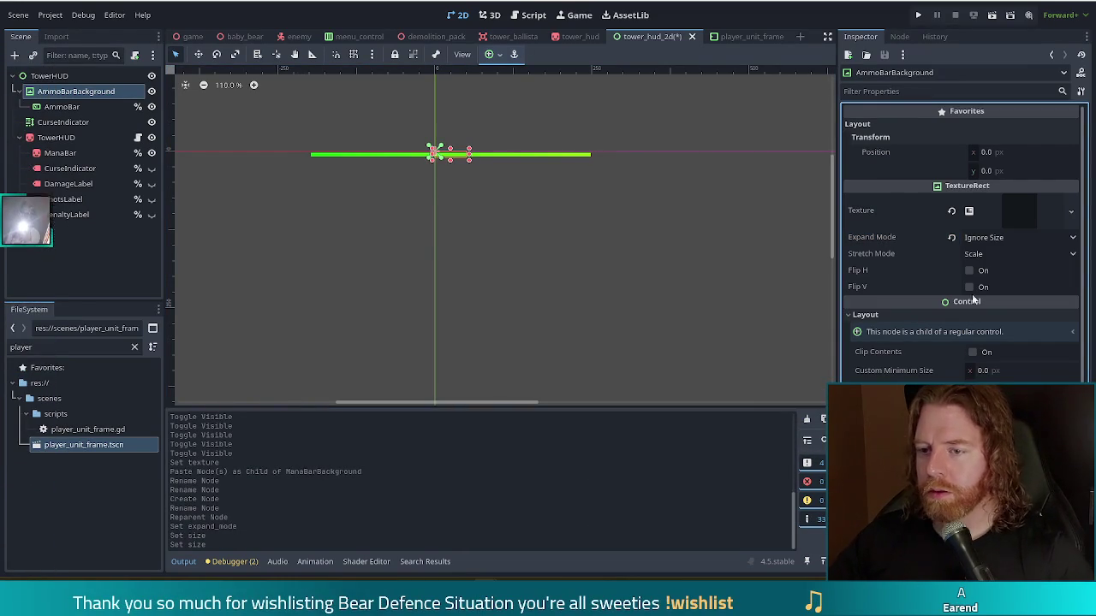
scroll(455, 133, "up", 5)
scroll(411, 177, "down", 6)
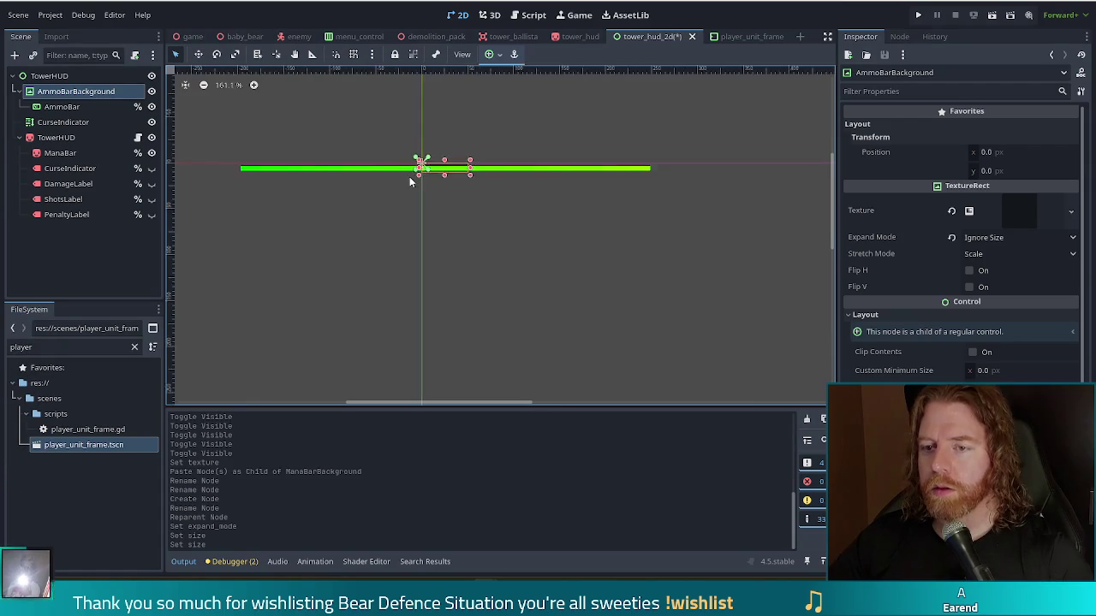
left_click(383, 222)
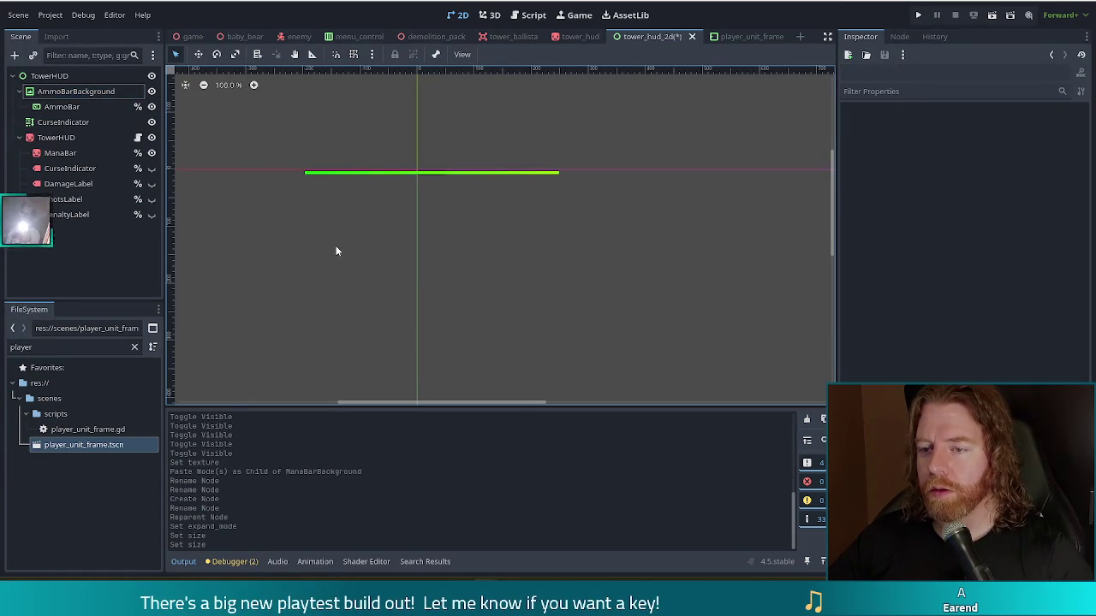
left_click(59, 106)
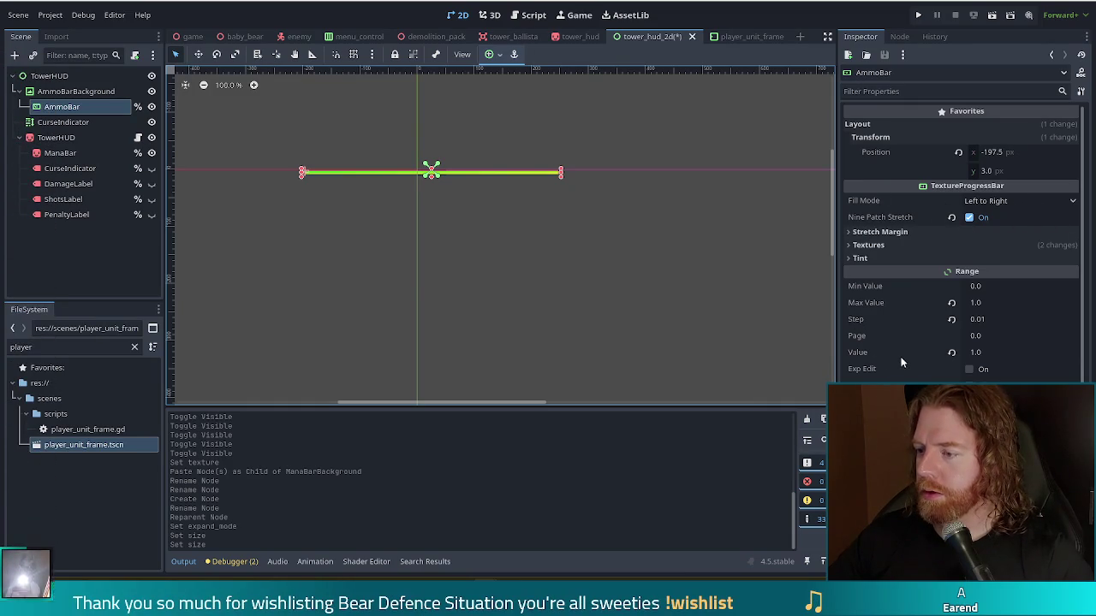
- Apply a custom minimum size to AmmoBar and try x positions 0 and 2
scroll(925, 334, "down", 3)
left_click(923, 331)
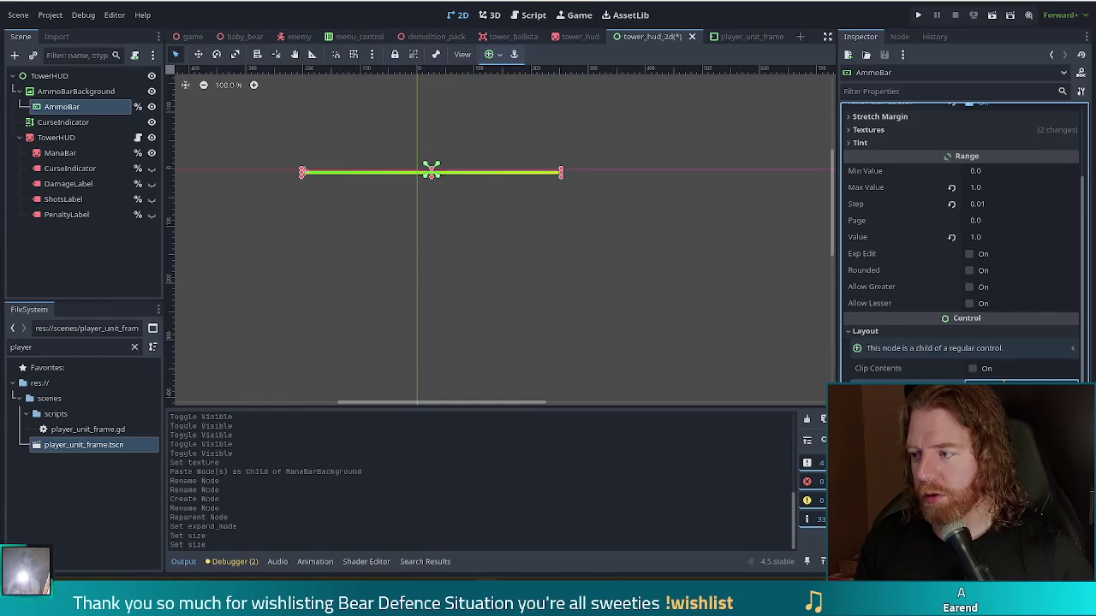
key("Return")
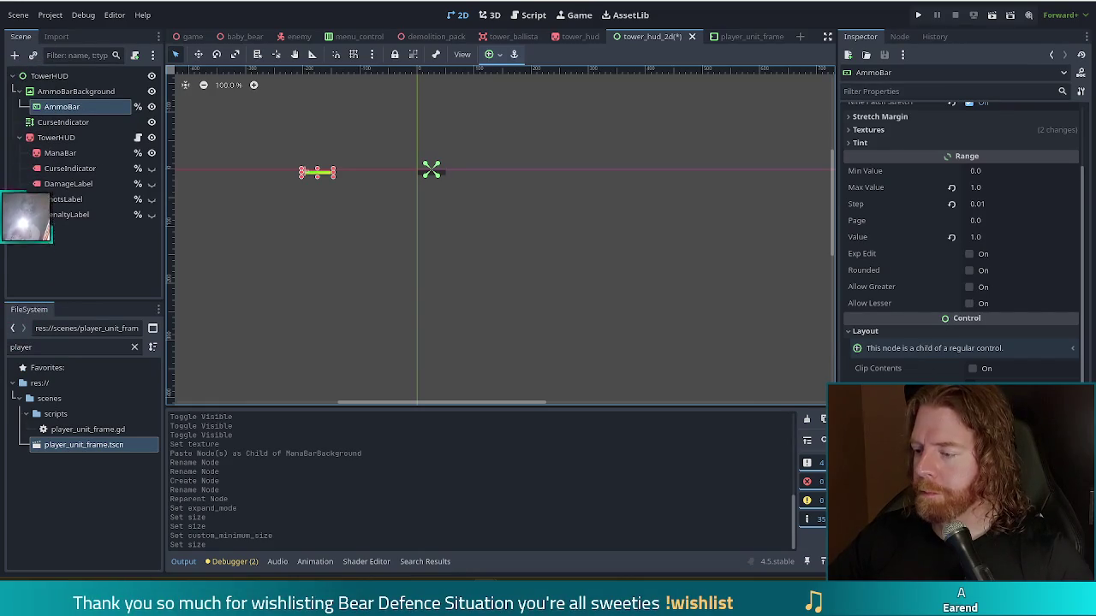
scroll(1080, 171, "up", 3)
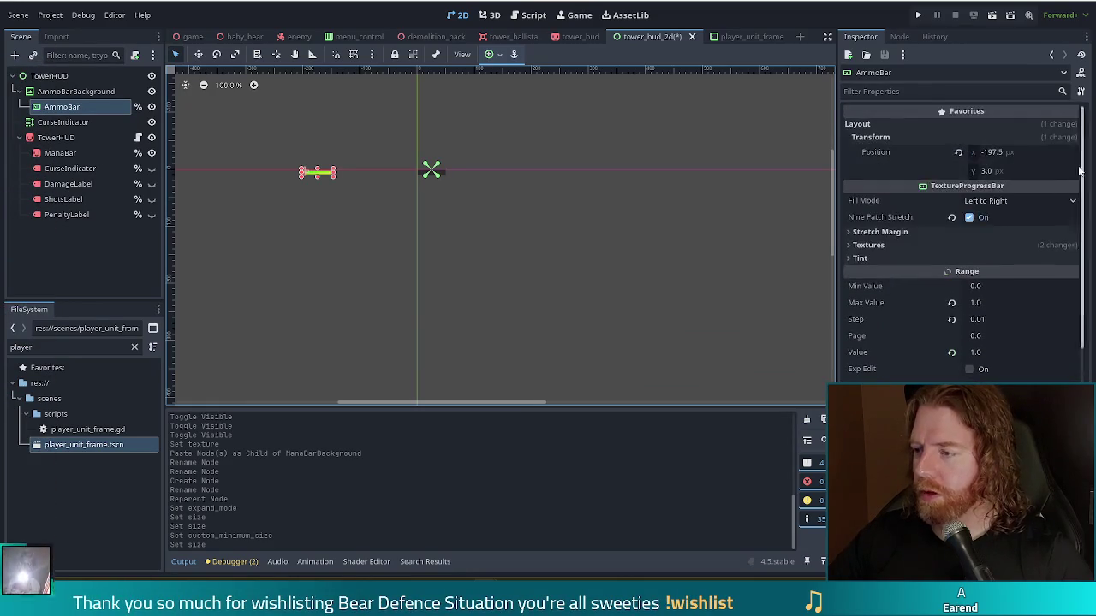
left_click(1001, 154)
type("0")
key("Return")
scroll(371, 174, "up", 3)
scroll(432, 183, "up", 11)
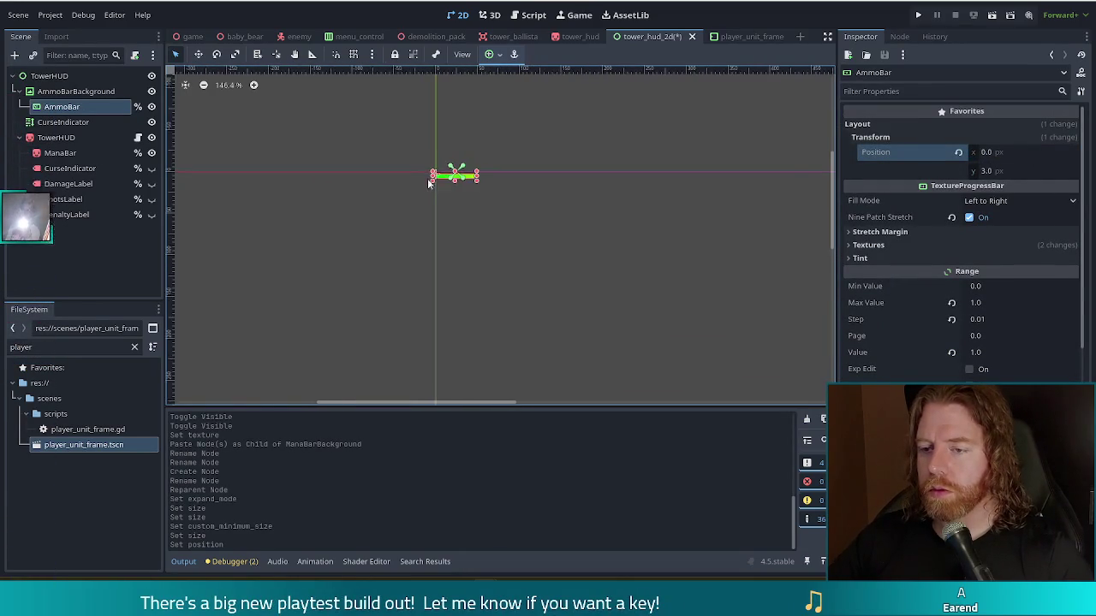
scroll(432, 185, "up", 2)
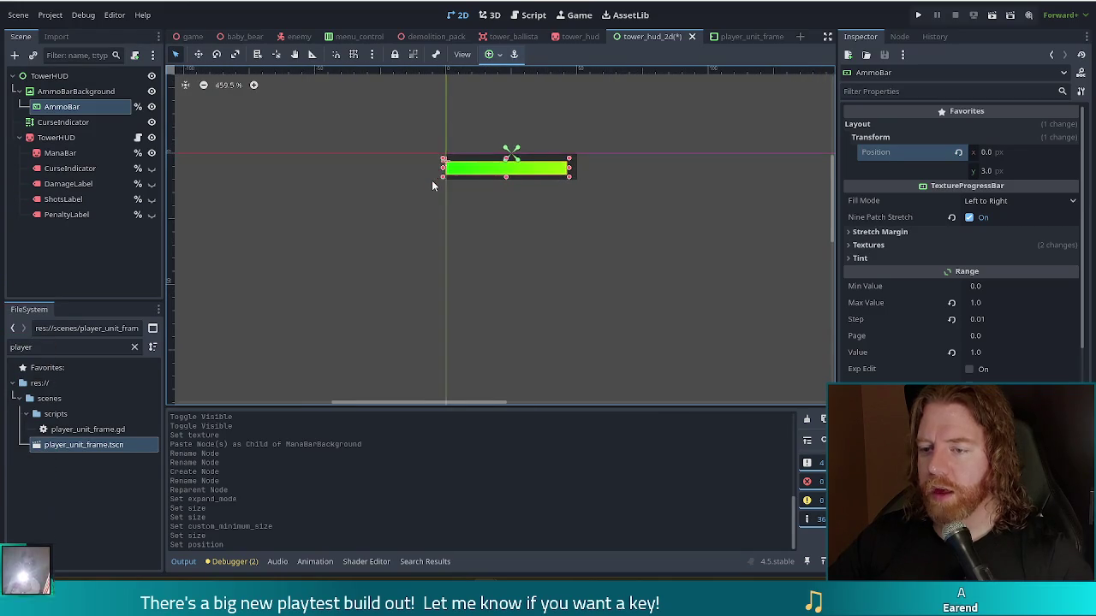
left_click(989, 153)
type("2")
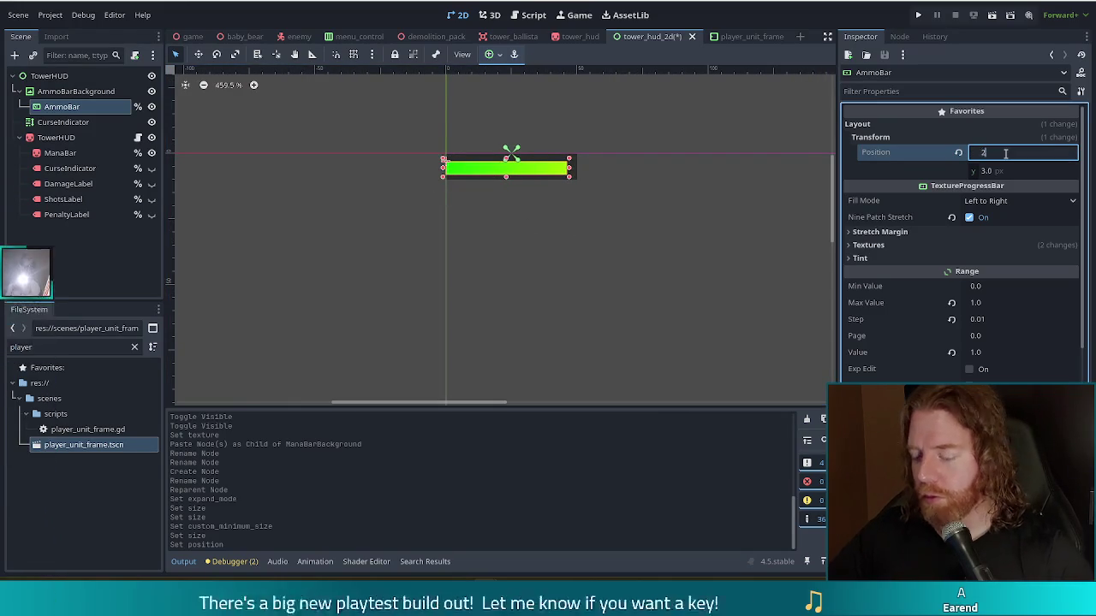
key("Return")
left_click(650, 311)
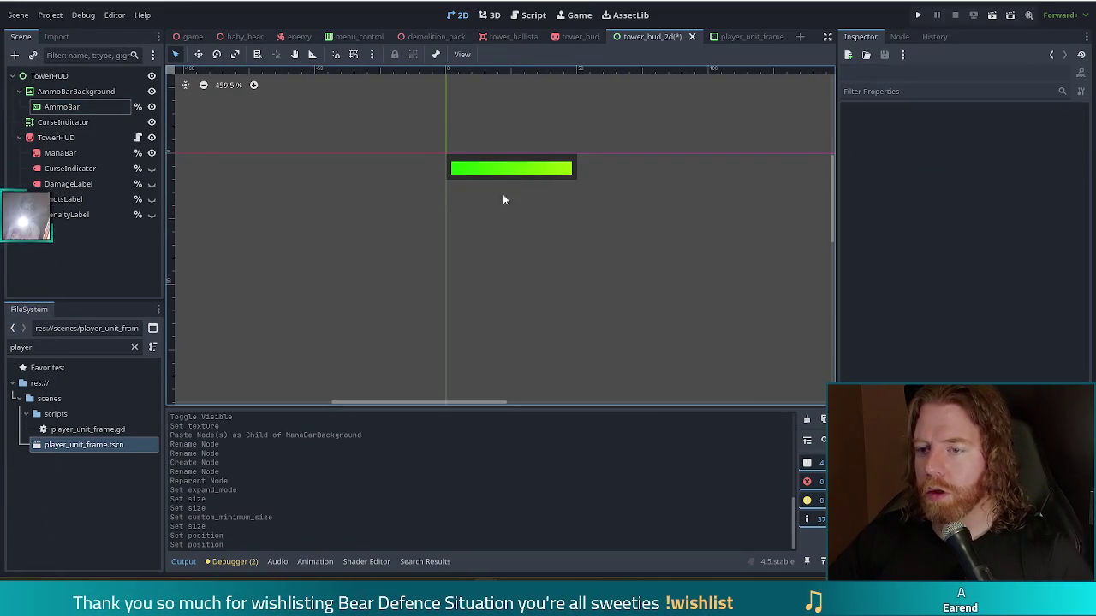
- Set the AmmoBar position to 3, 3 inside its dark background frame
left_click(93, 107)
left_click(1010, 171)
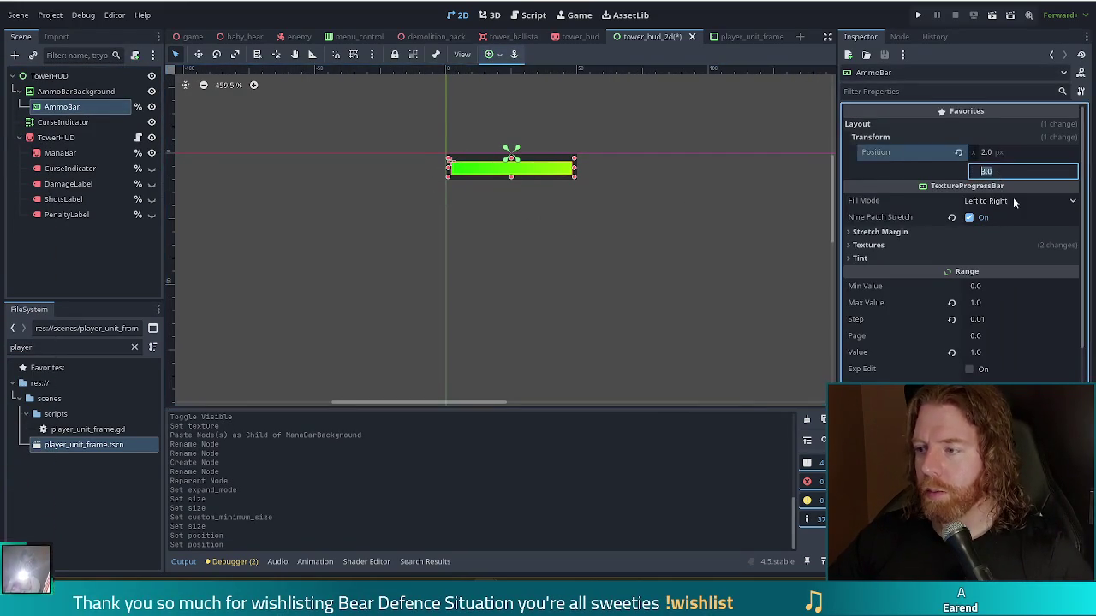
key("Return")
left_click(689, 295)
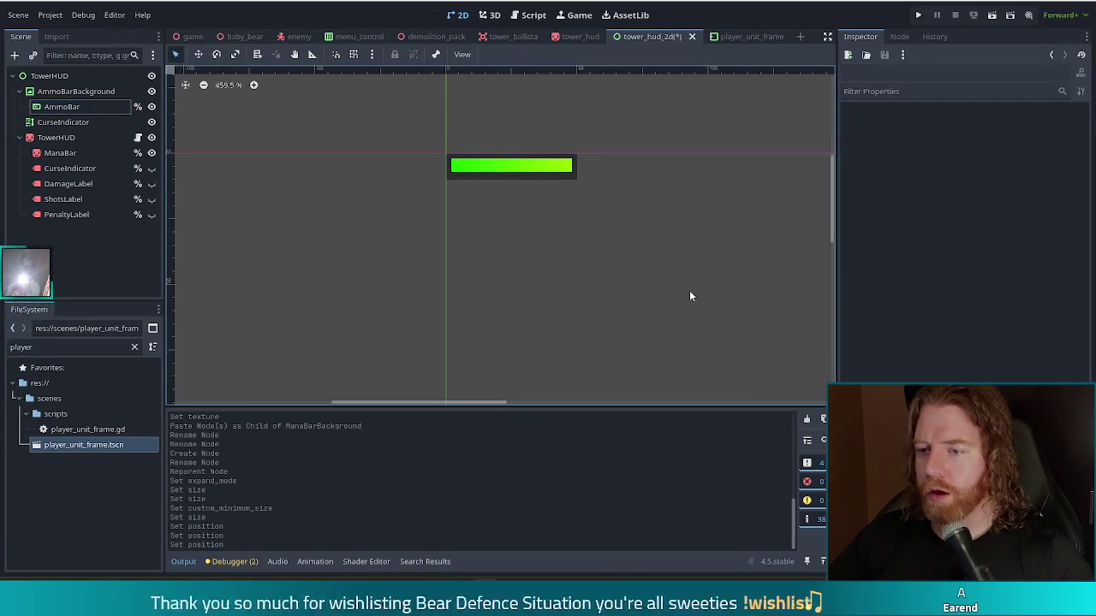
scroll(683, 266, "down", 8)
scroll(683, 265, "down", 2)
scroll(685, 266, "up", 10)
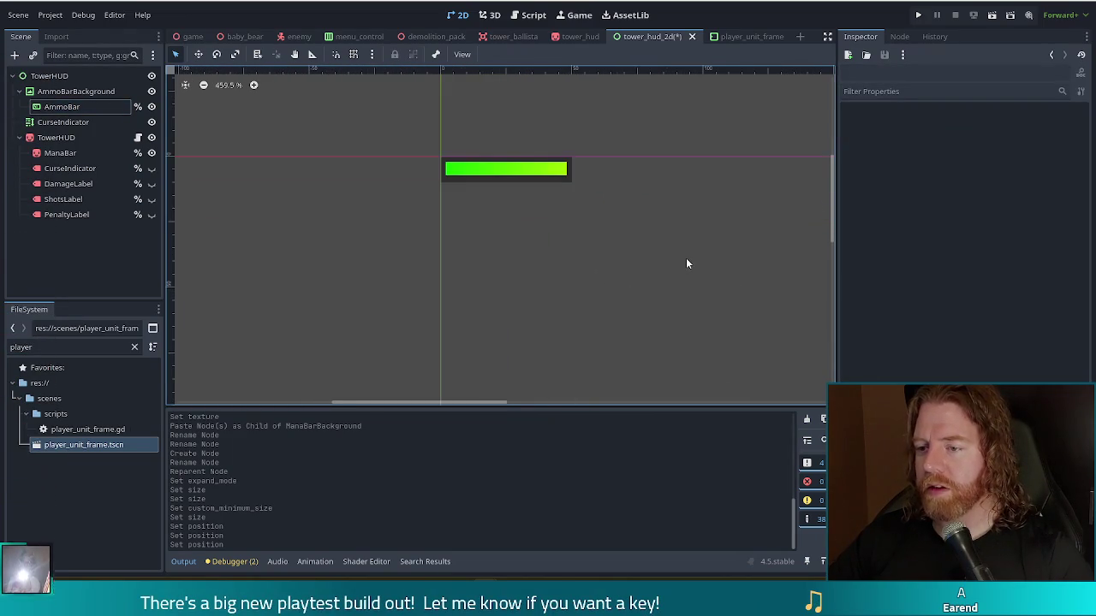
left_click(77, 107)
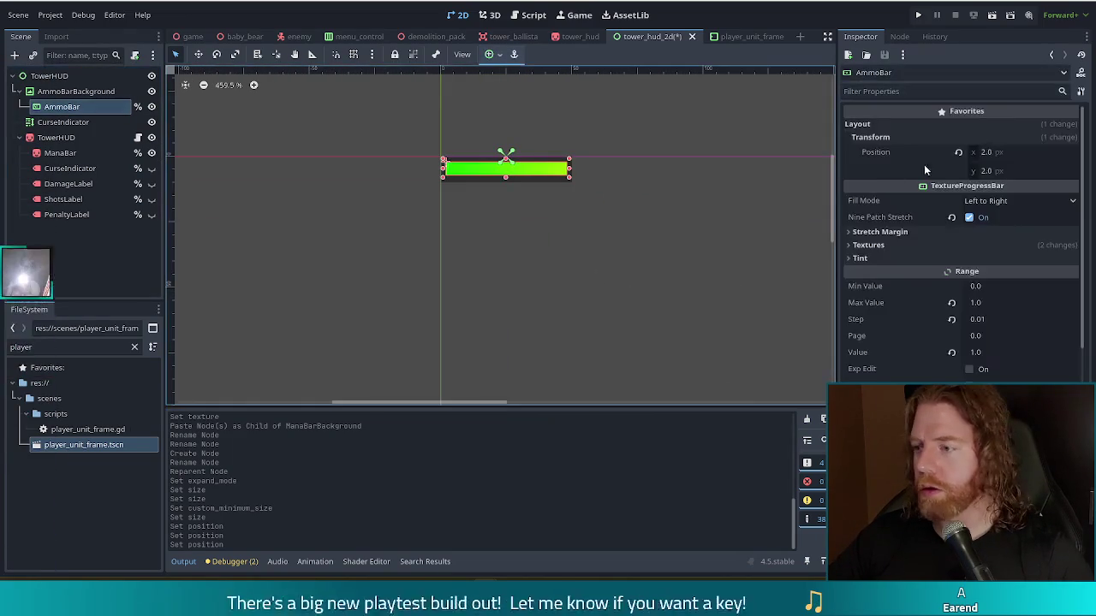
left_click(1019, 153)
type("3")
left_click(1018, 172)
type("3")
key("Return")
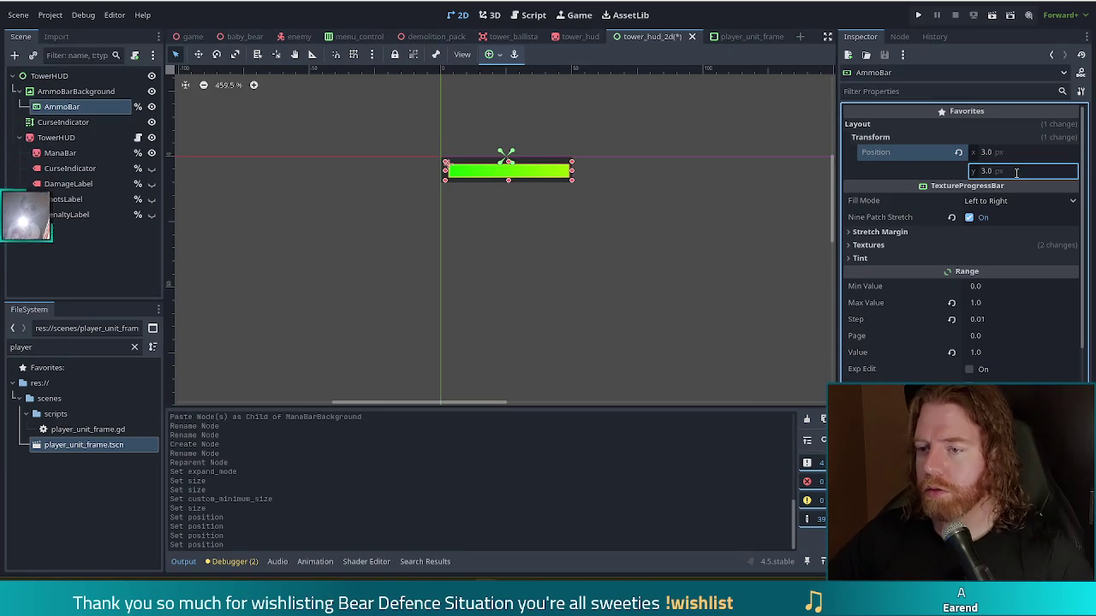
left_click(773, 275)
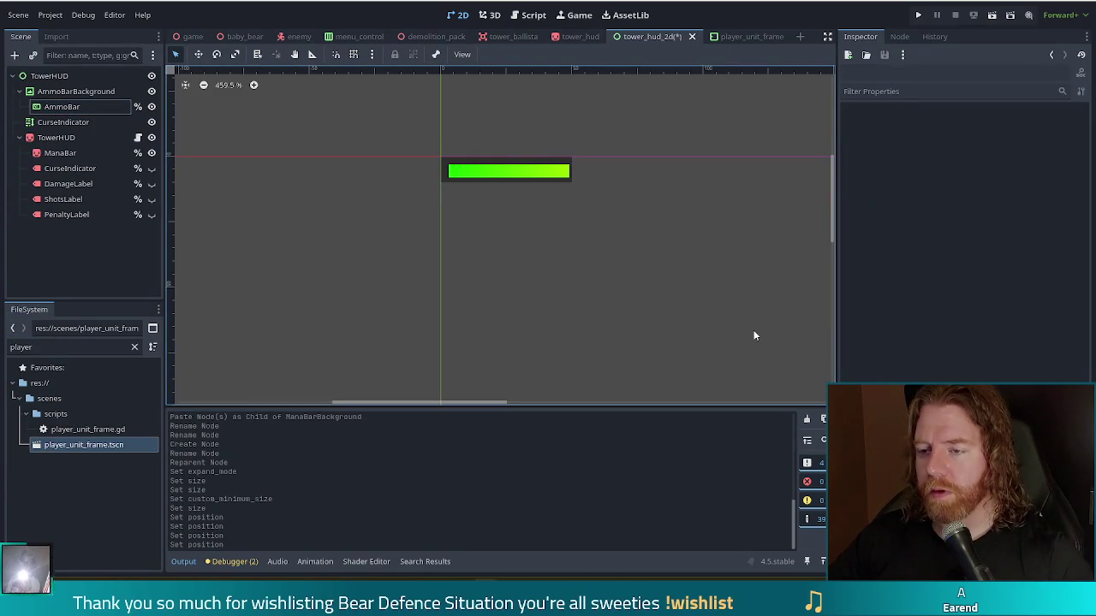
- Begin entering a 46 px custom minimum width for the AmmoBar
left_click(77, 107)
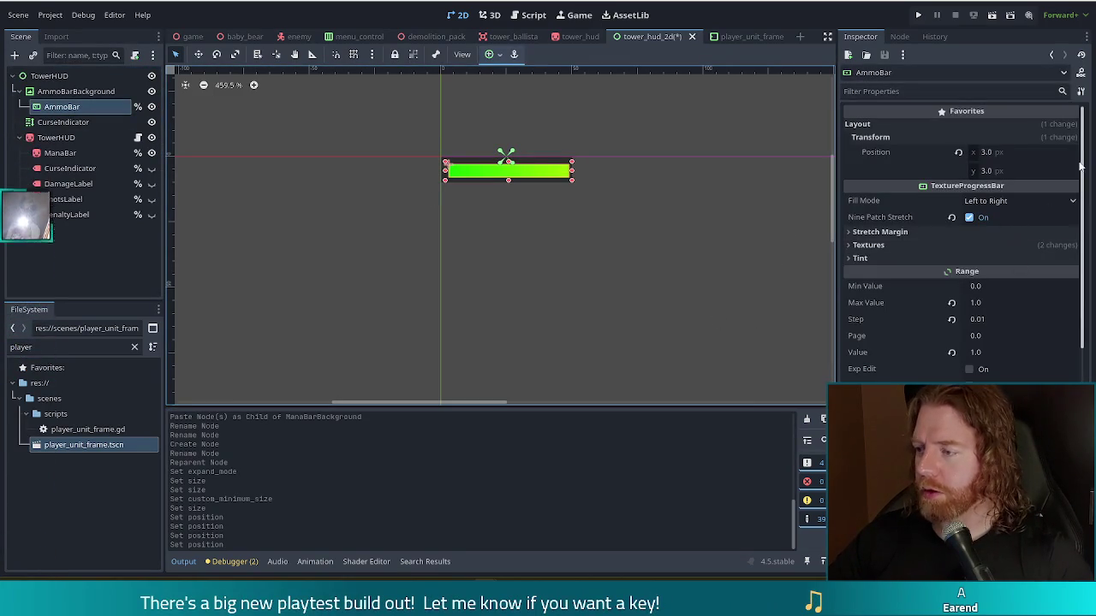
scroll(1070, 249, "down", 5)
left_click(997, 262)
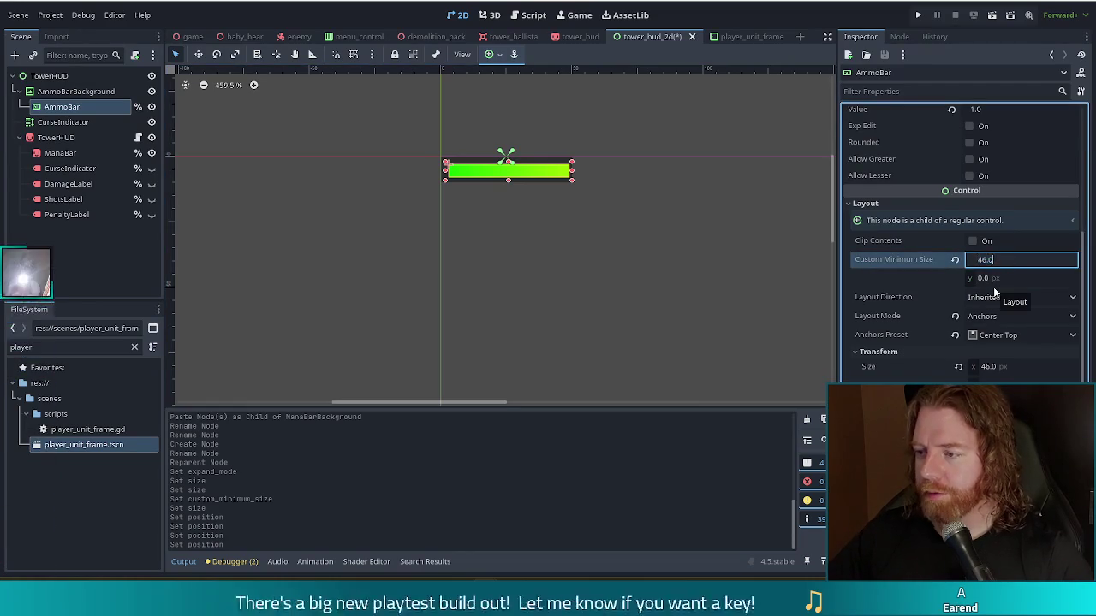
- Try a 44 px custom minimum width on AmmoBar, then reset it to 0
type("44")
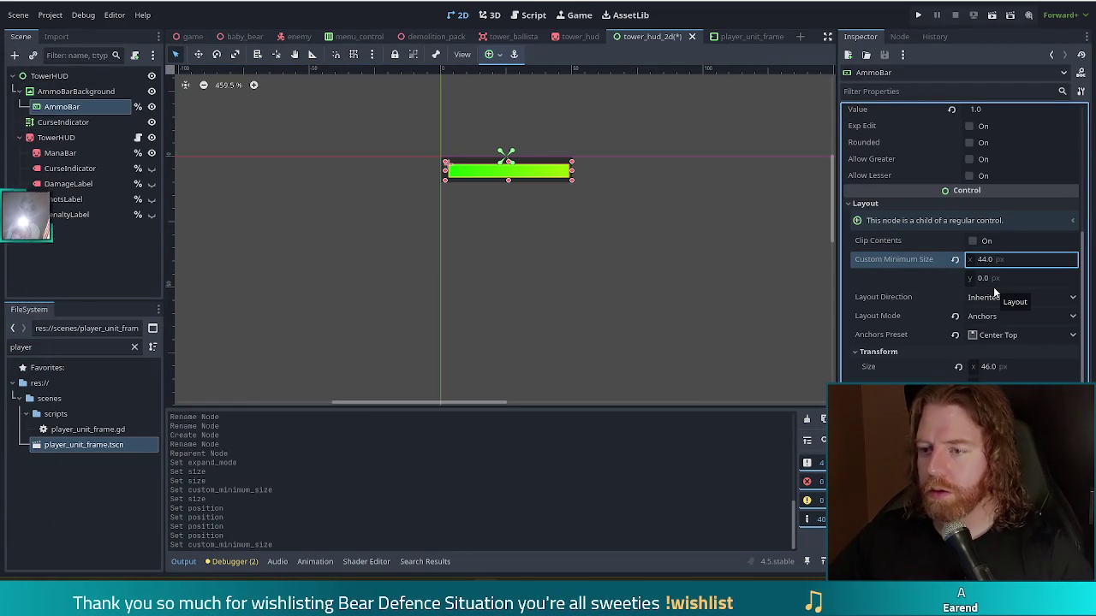
left_click(993, 368)
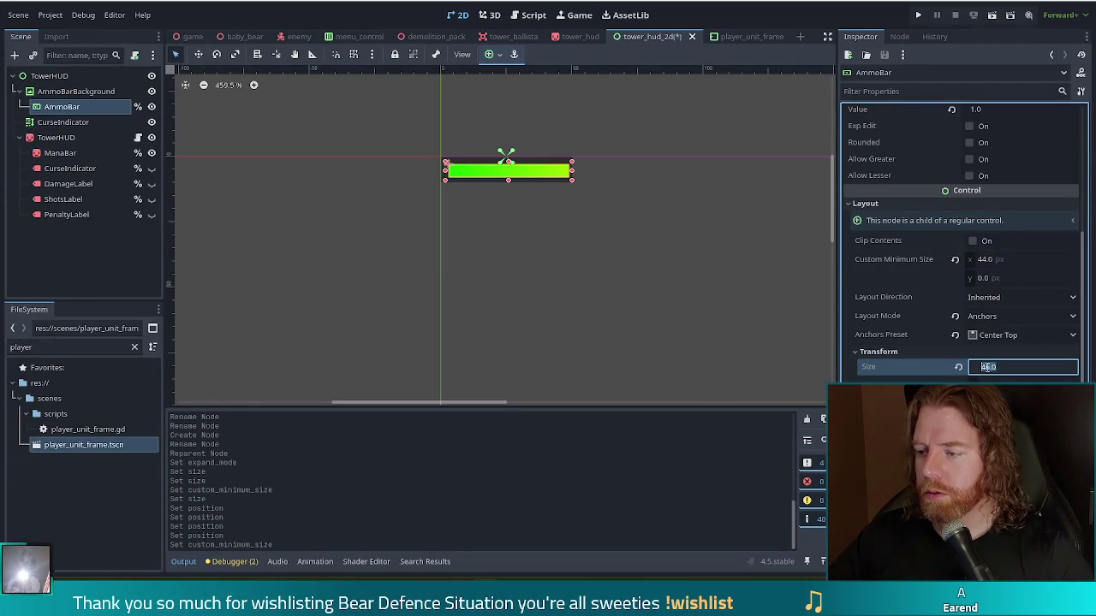
left_click(997, 260)
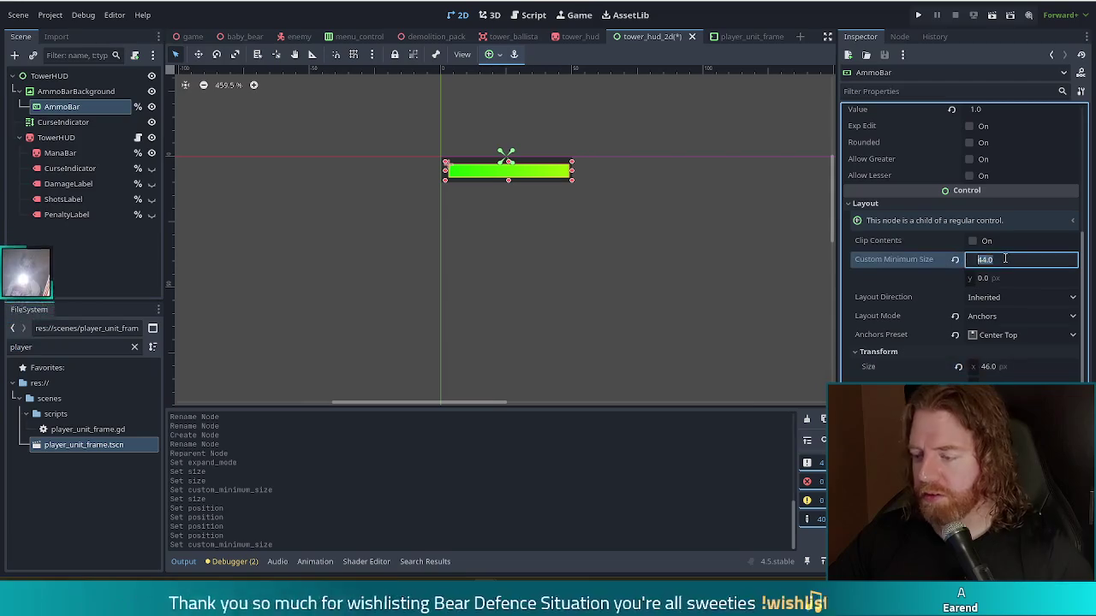
type("0")
key("Return")
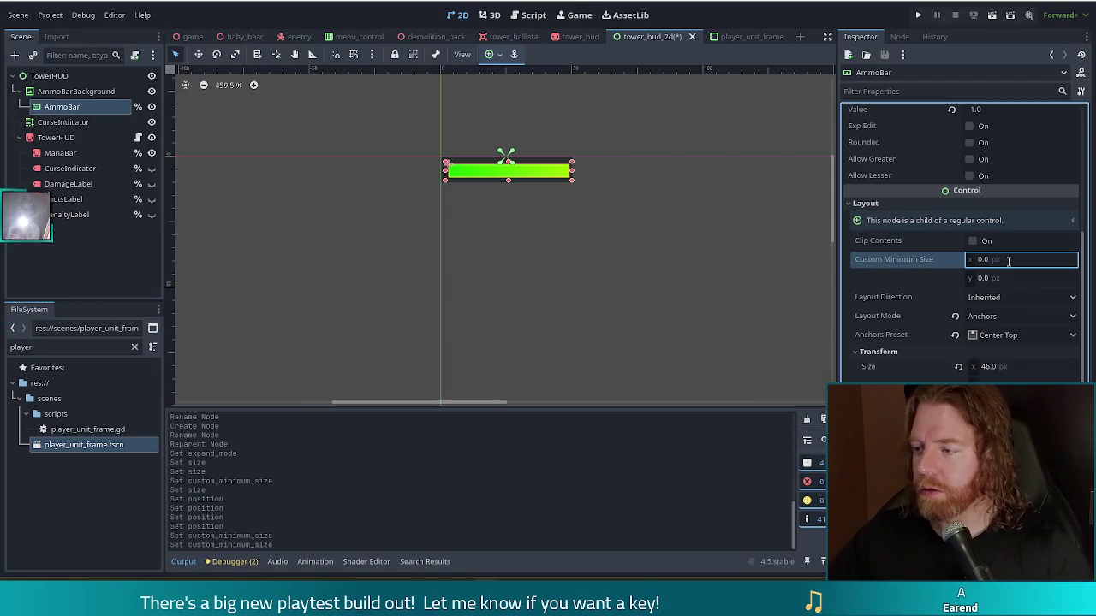
- Set the AmmoBar's width to 44 px and recentre the canvas to check its fit
left_click(984, 367)
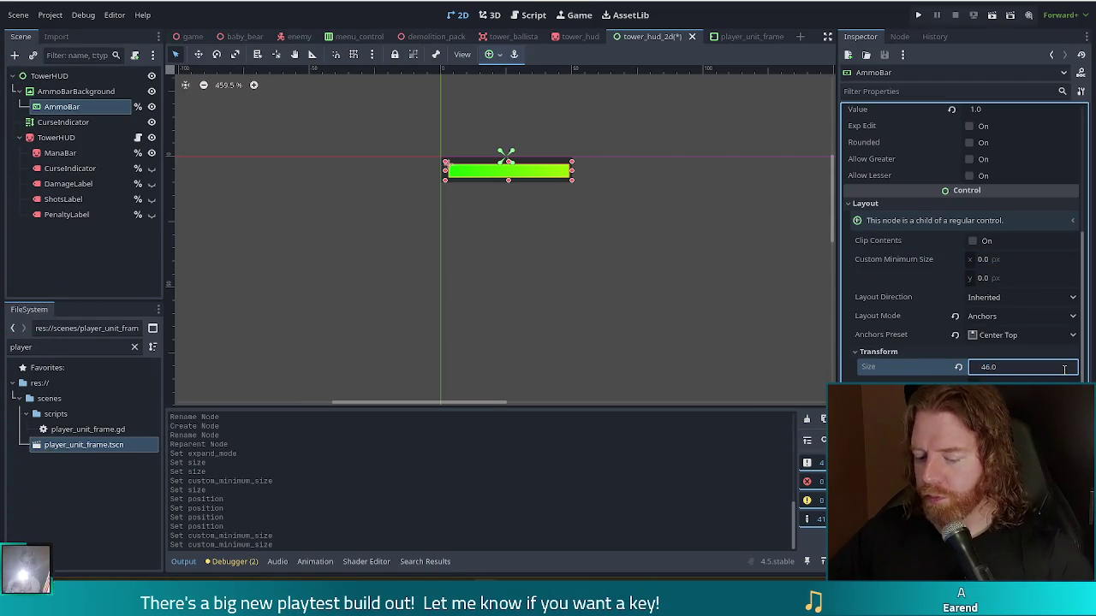
type("40")
key("Return")
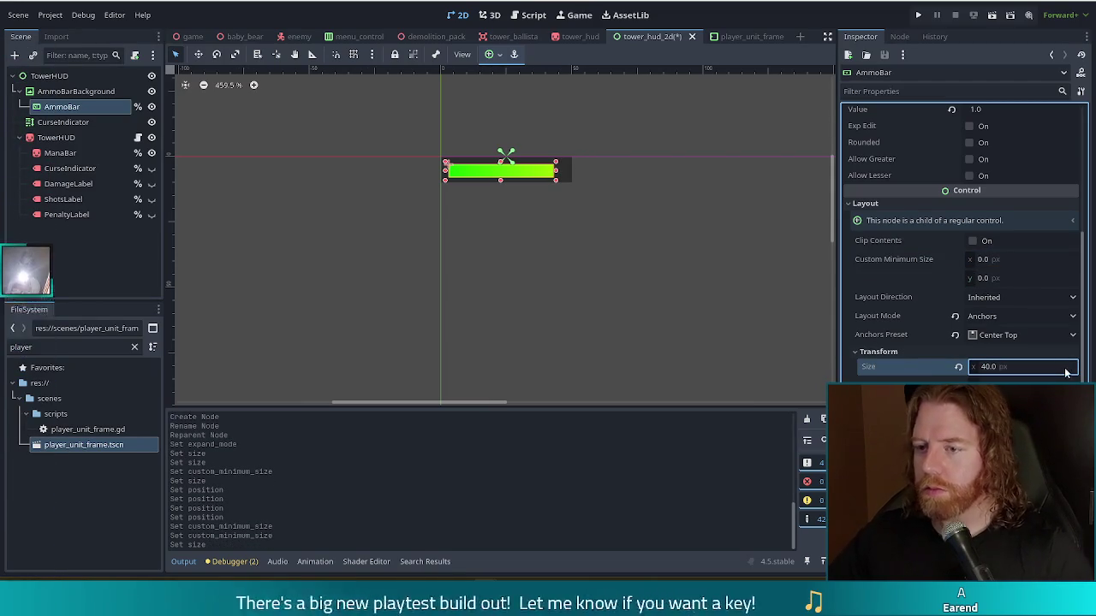
left_click(988, 368)
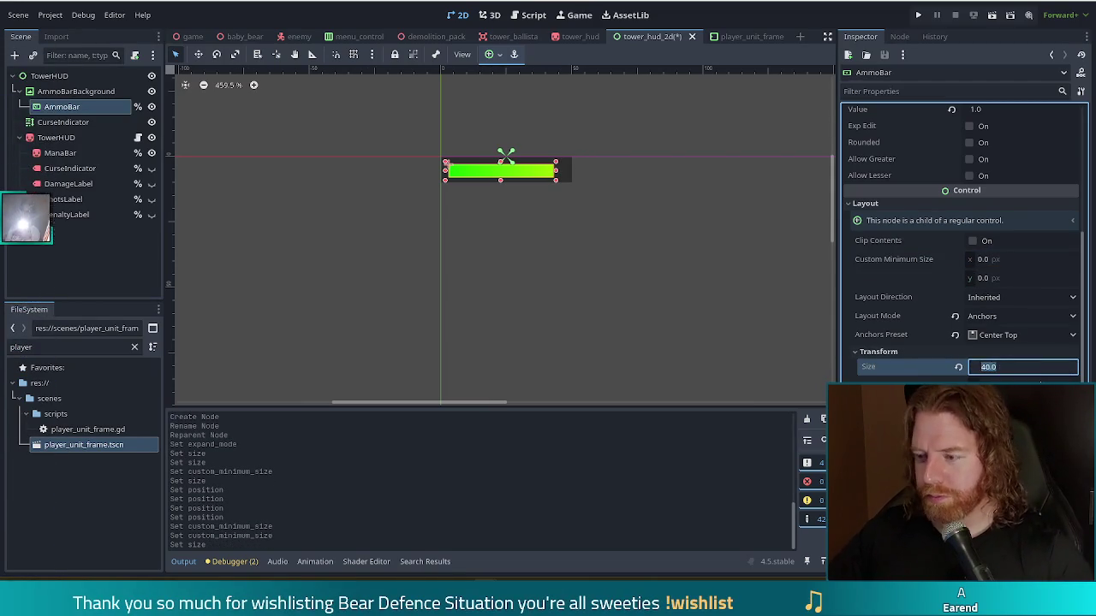
type("4")
key("Return")
left_click(616, 345)
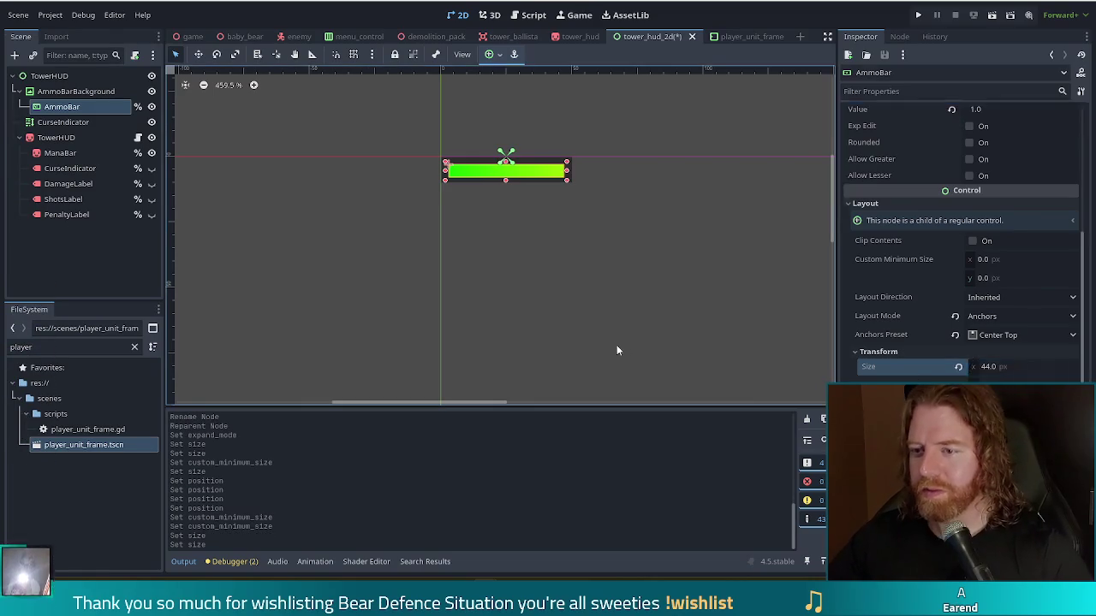
left_click(514, 178)
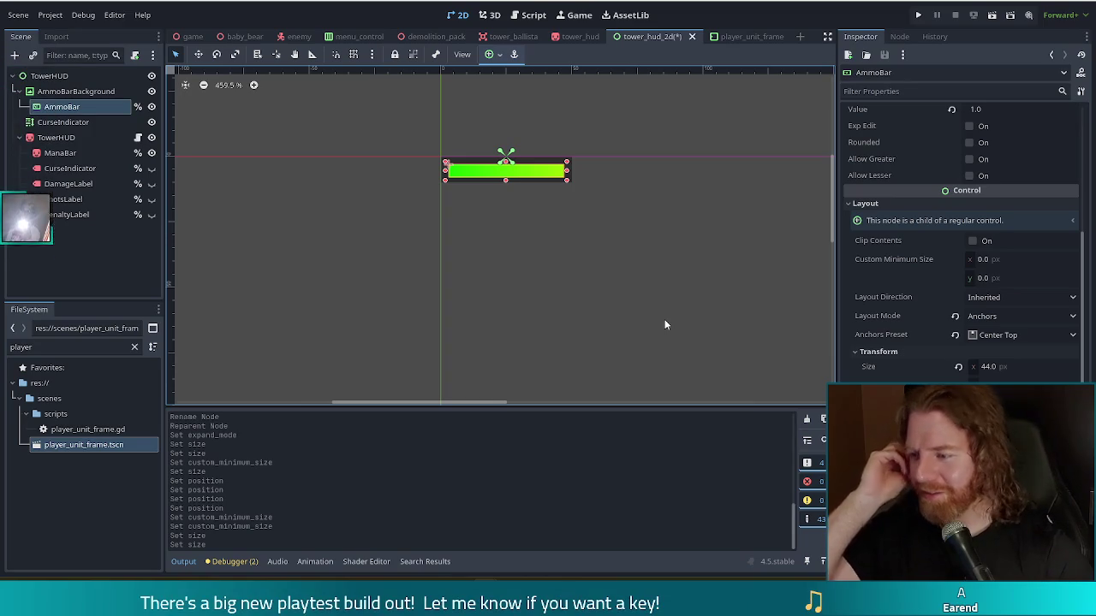
left_click(1023, 382)
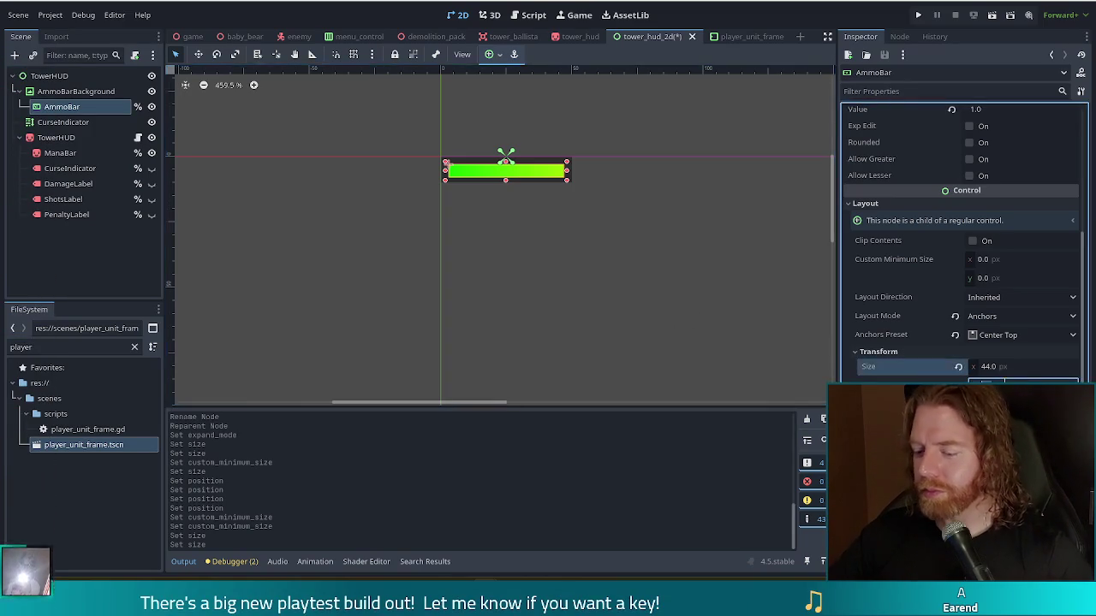
left_click(561, 360)
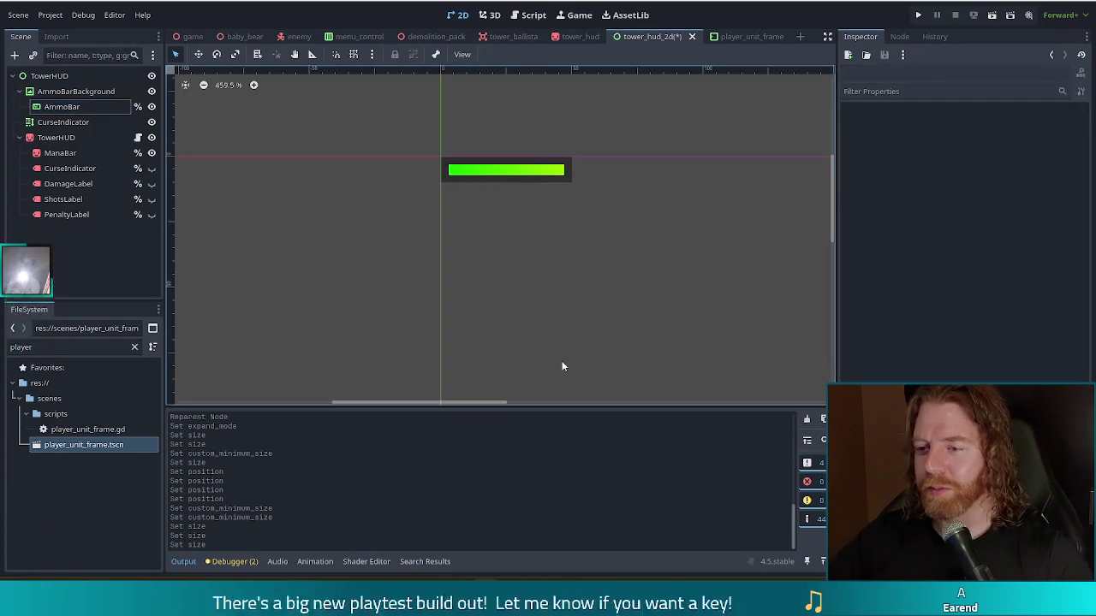
scroll(581, 294, "down", 10)
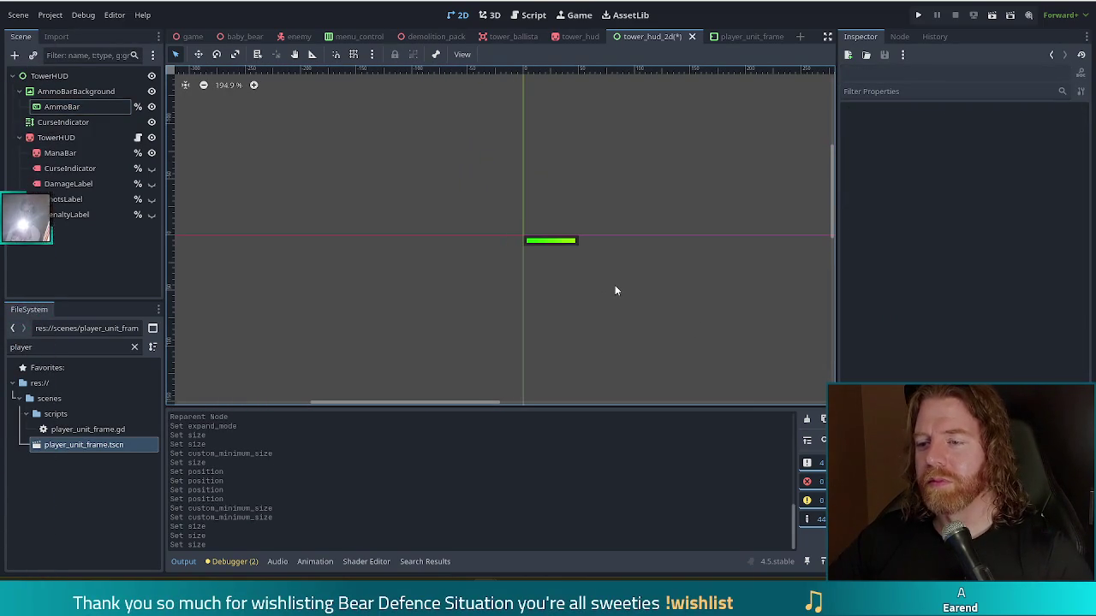
scroll(614, 290, "down", 7)
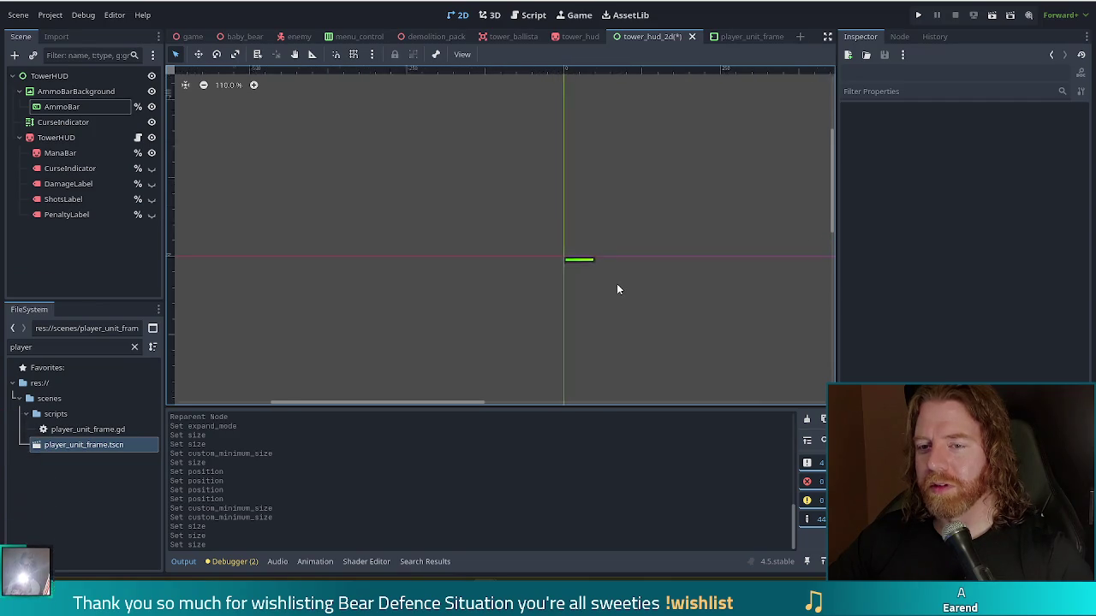
scroll(648, 297, "up", 1)
left_click_drag(648, 297, 538, 214)
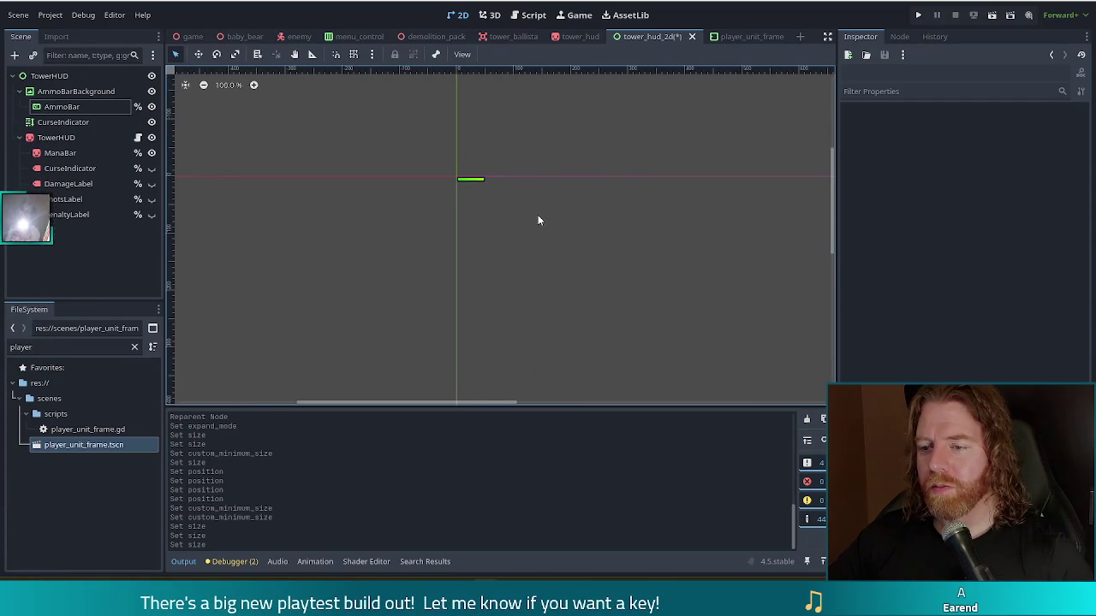
left_click(62, 106)
scroll(1001, 276, "up", 4)
scroll(998, 276, "down", 2)
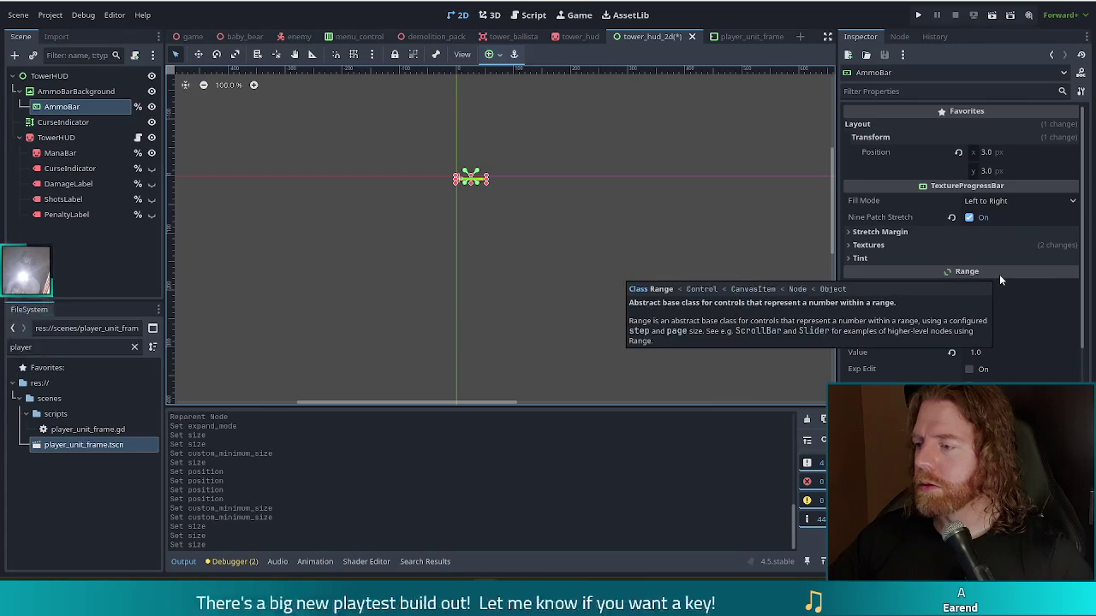
- Assign a new GradientTexture2D as the AmmoBar's Progress texture
left_click(860, 245)
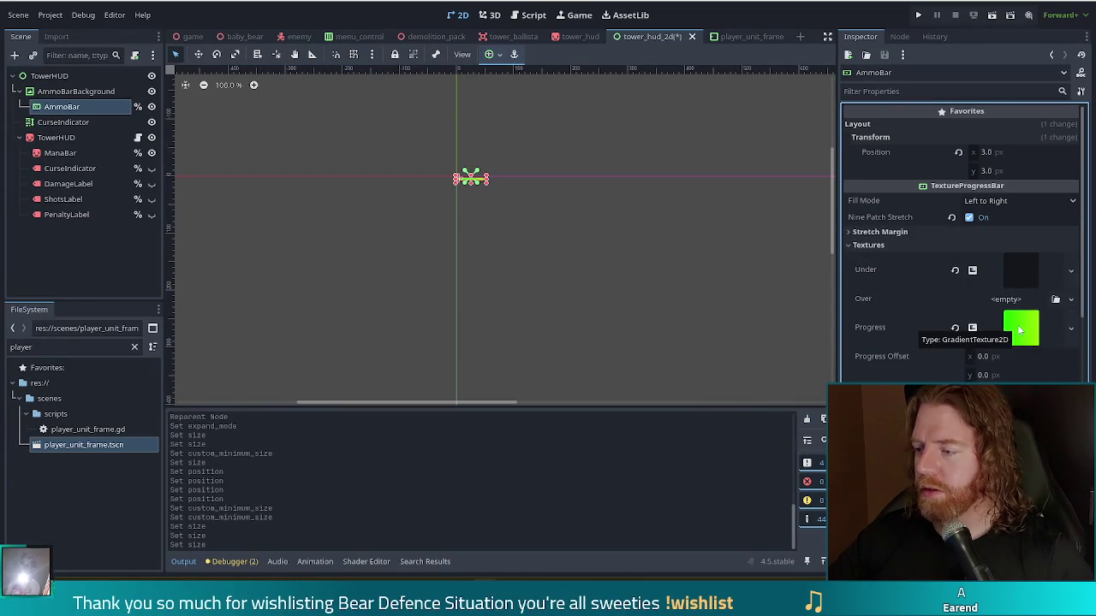
right_click(869, 330)
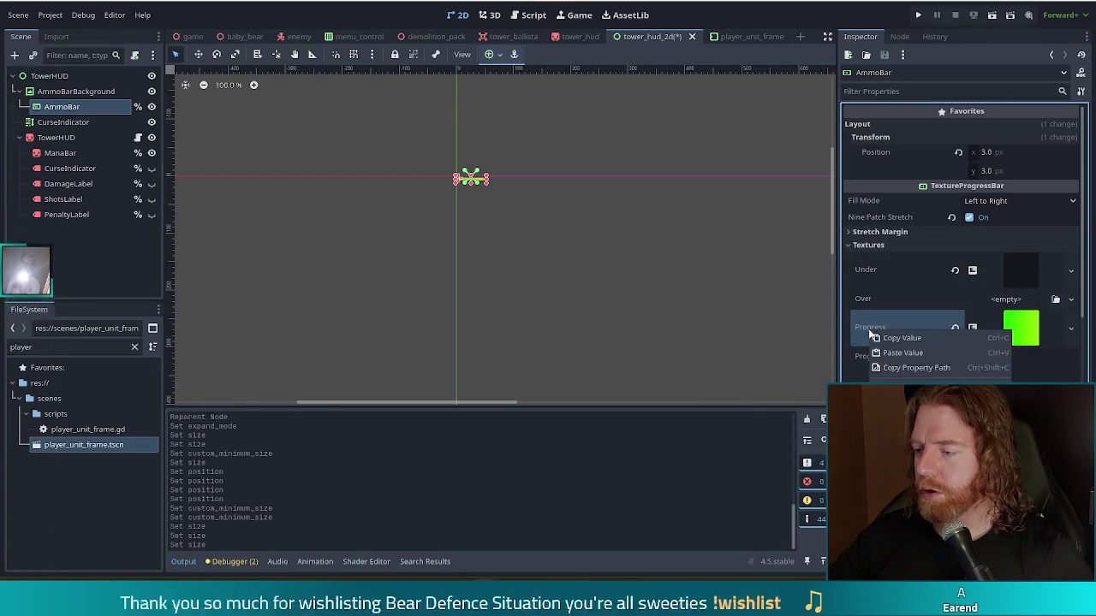
left_click(1030, 328)
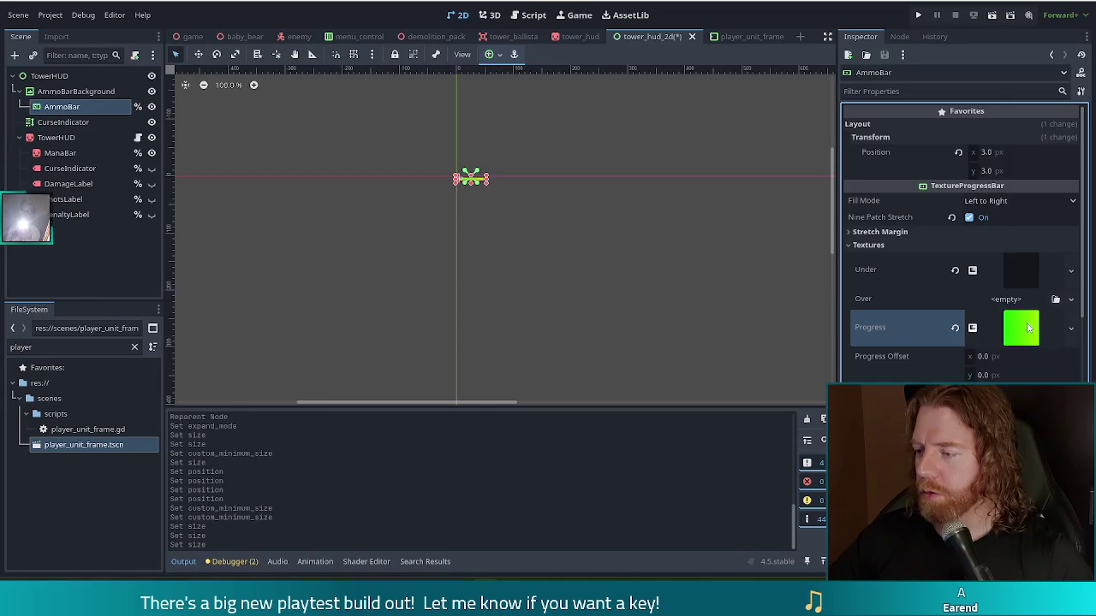
right_click(1028, 328)
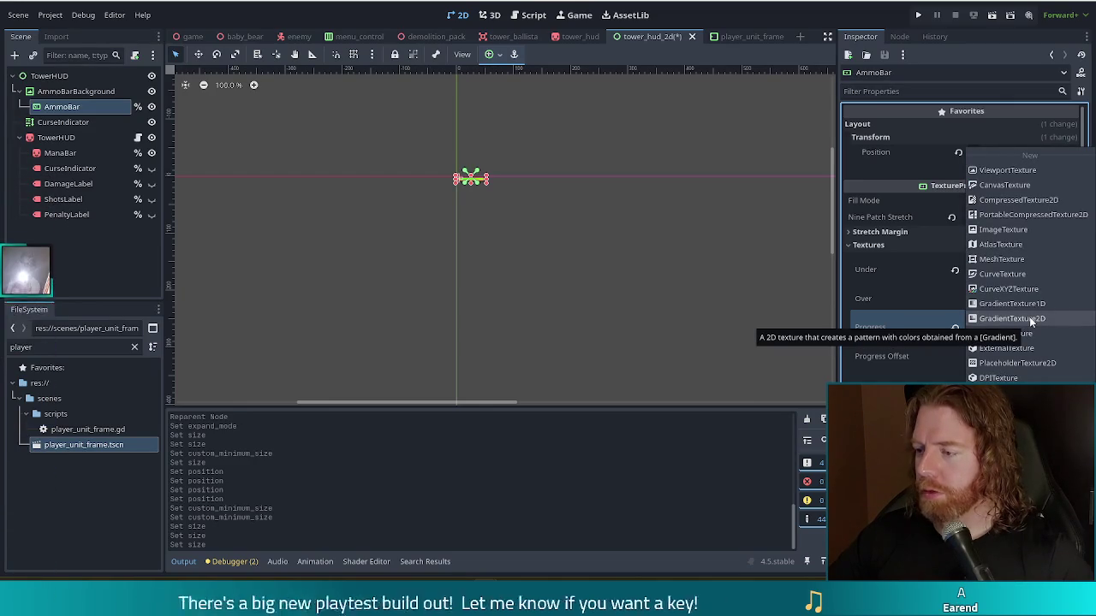
left_click(1021, 318)
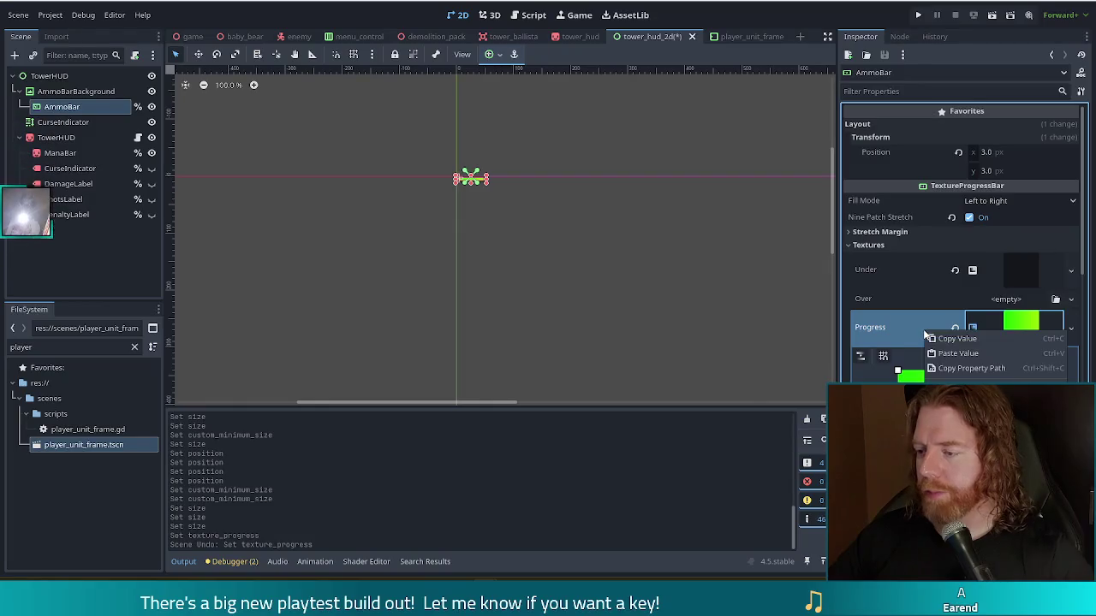
- Make the Progress texture and its gradient unique (recursive) to this bar
right_click(1002, 327)
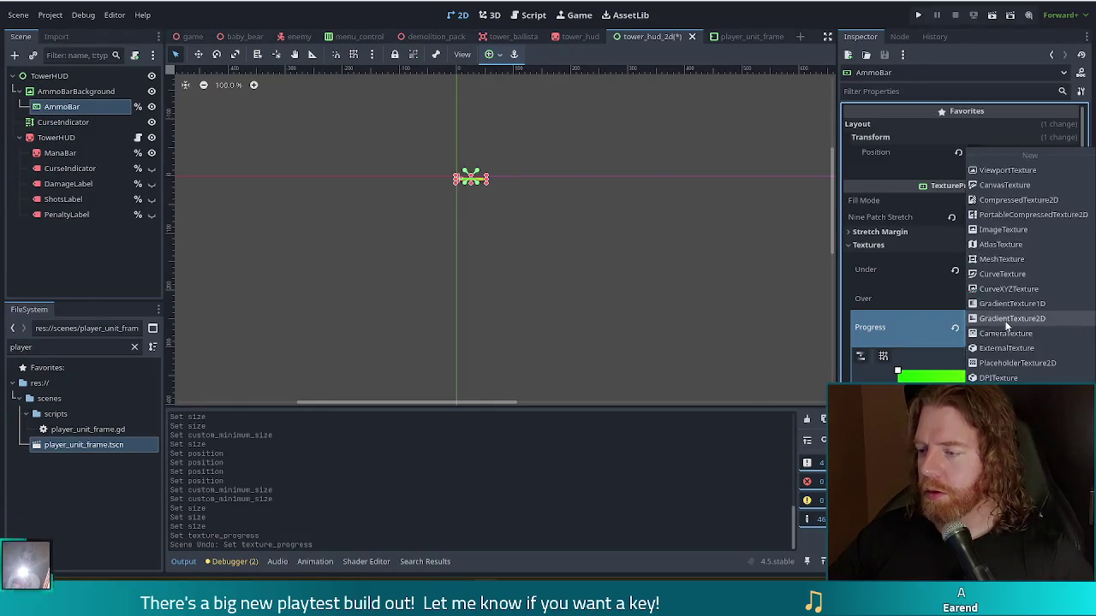
left_click(1010, 479)
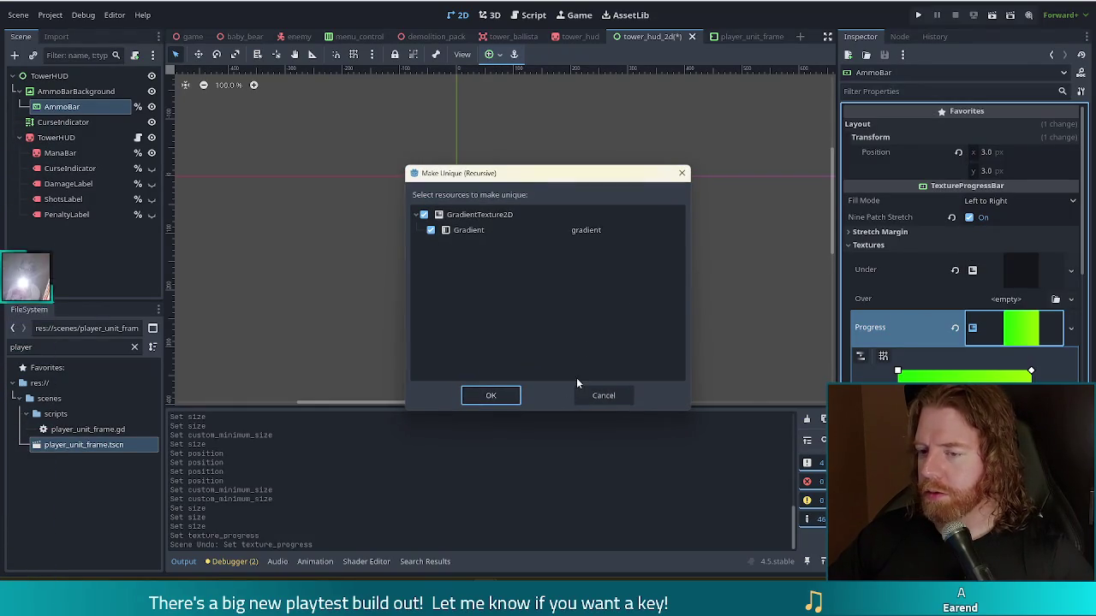
left_click(489, 394)
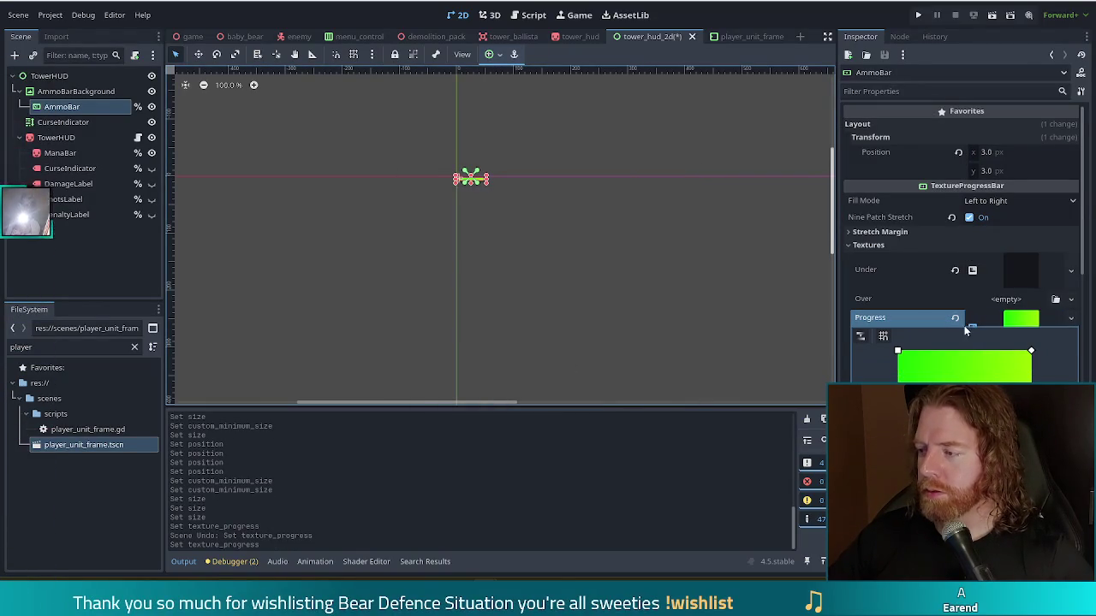
left_click(1015, 266)
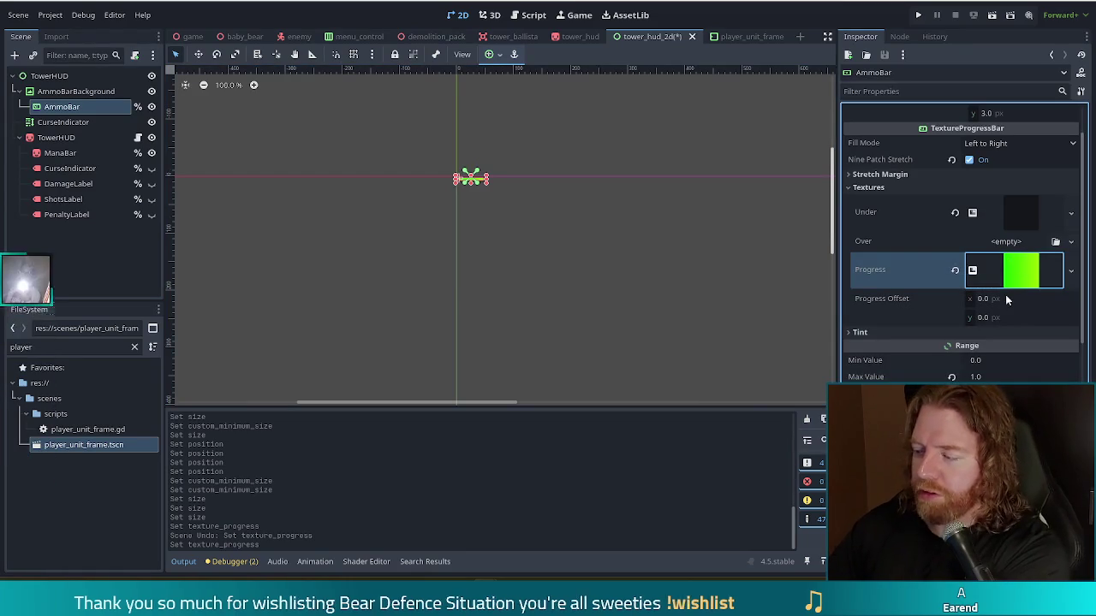
- Recolour both AmmoBar gradient points from green to purple in the colour picker
left_click(1019, 271)
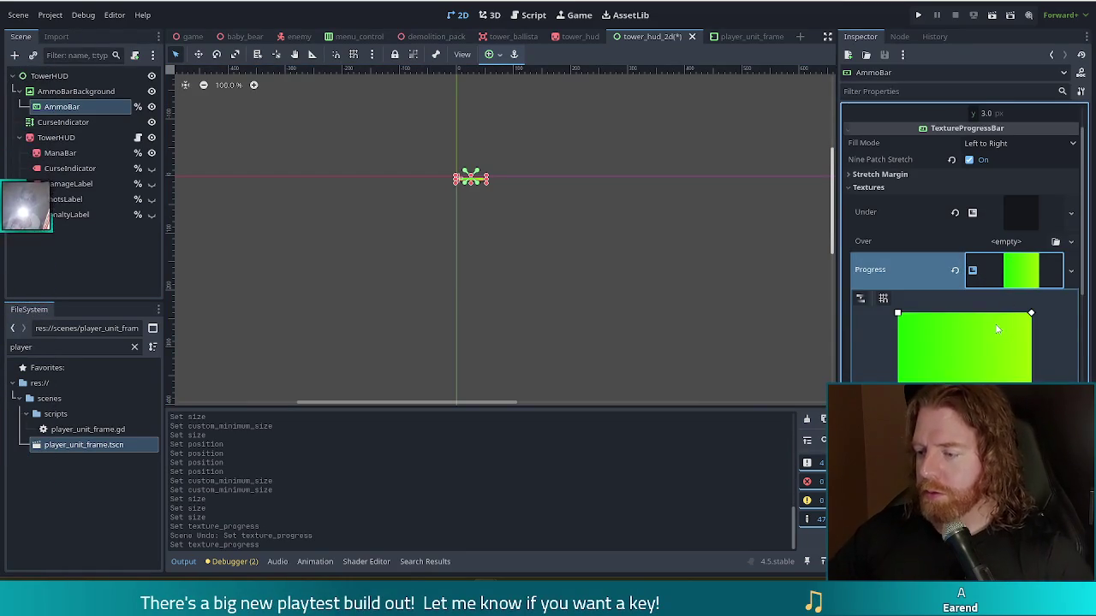
scroll(1016, 321, "down", 3)
left_click(1019, 341)
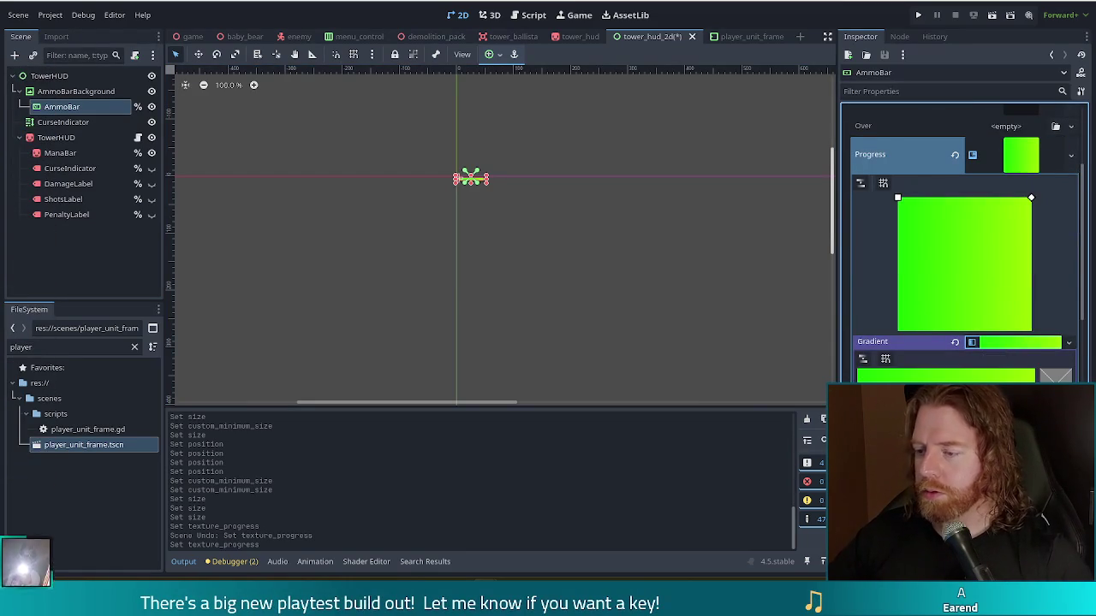
left_click(1054, 376)
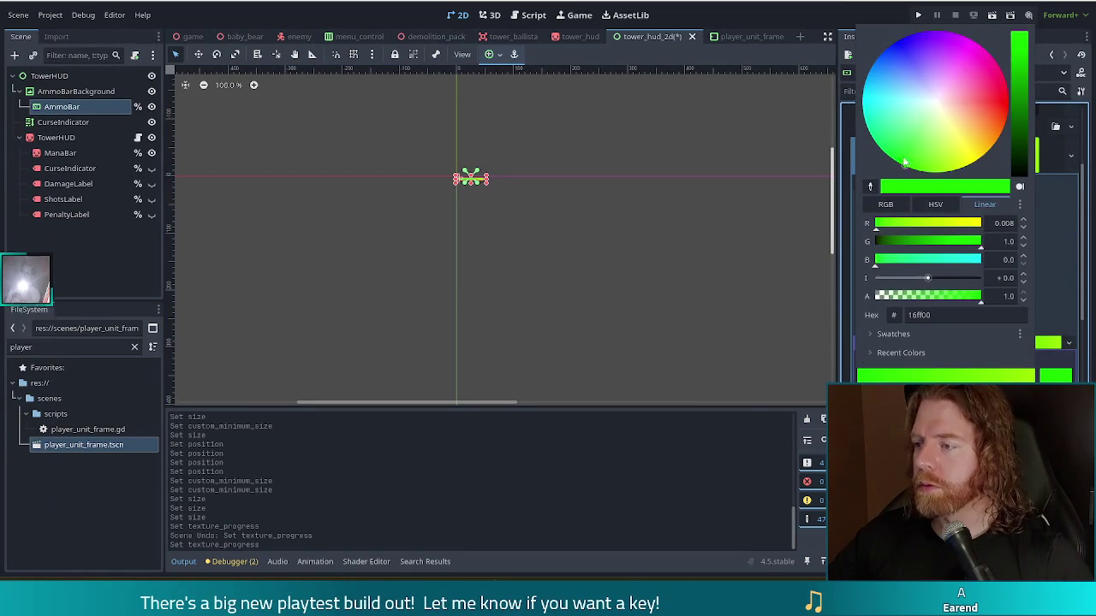
mouse_move(906, 169)
left_mouse_down()
mouse_move(880, 27)
mouse_move(890, 32)
mouse_move(907, 4)
left_mouse_up()
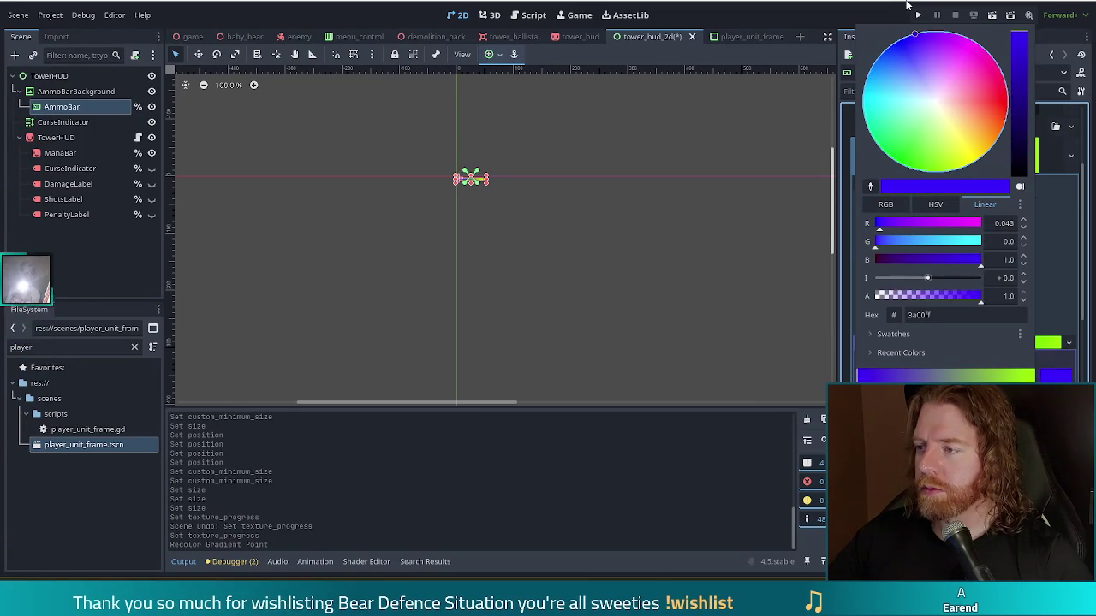
left_click(908, 4)
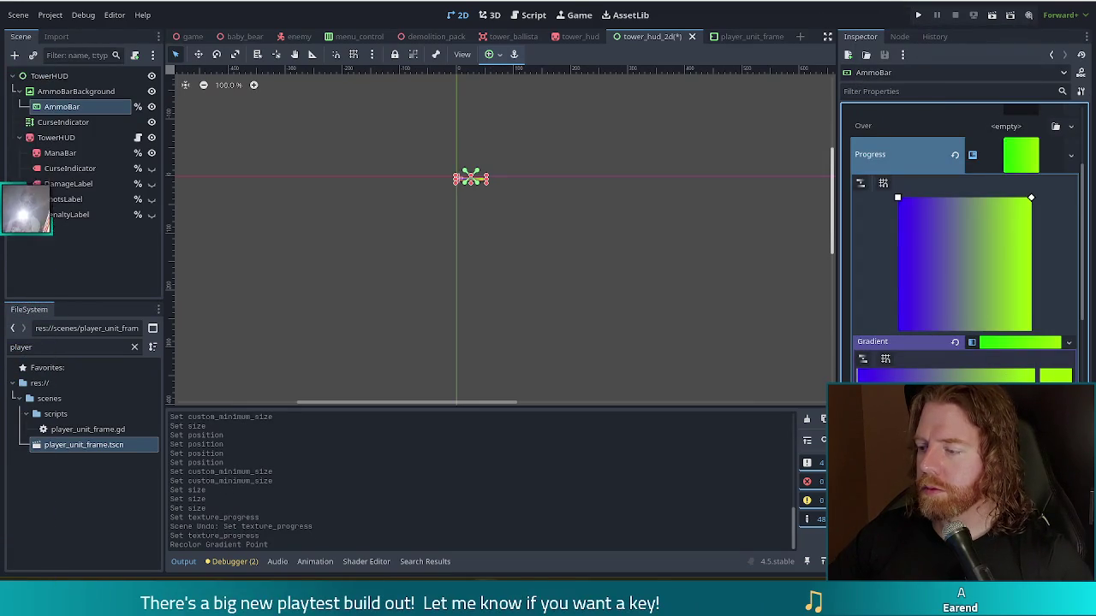
left_click(1055, 375)
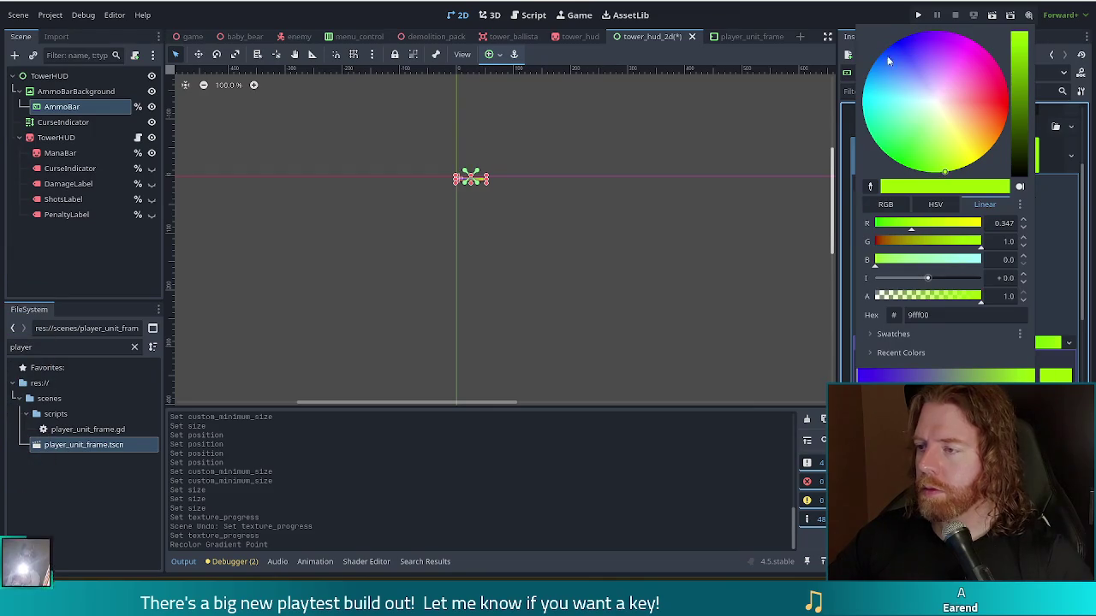
left_click_drag(901, 61, 925, 9)
left_click(595, 250)
left_click(584, 274)
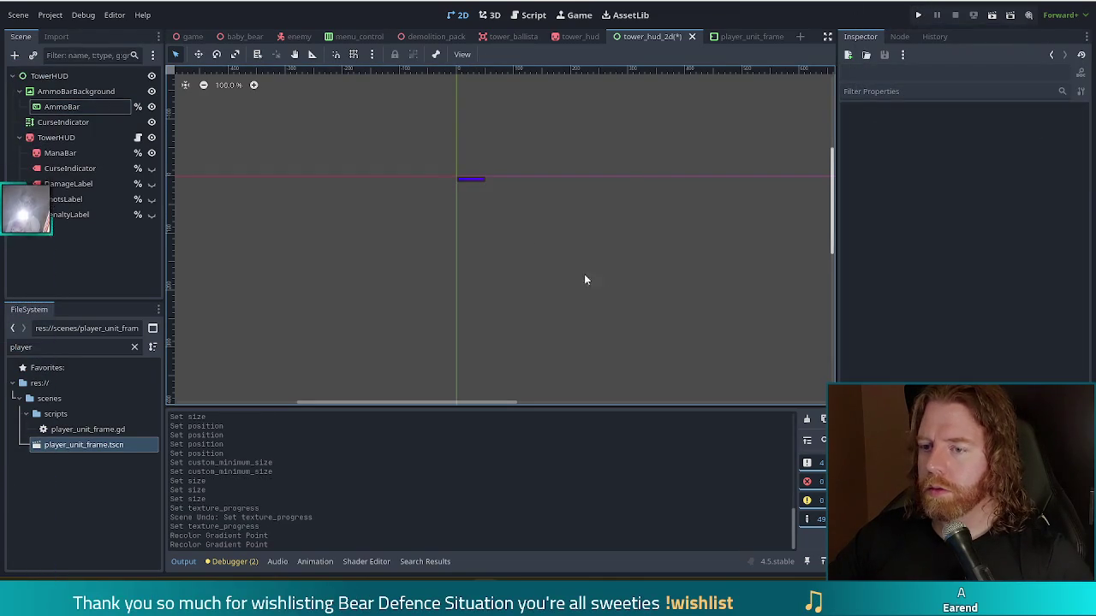
scroll(480, 182, "up", 8)
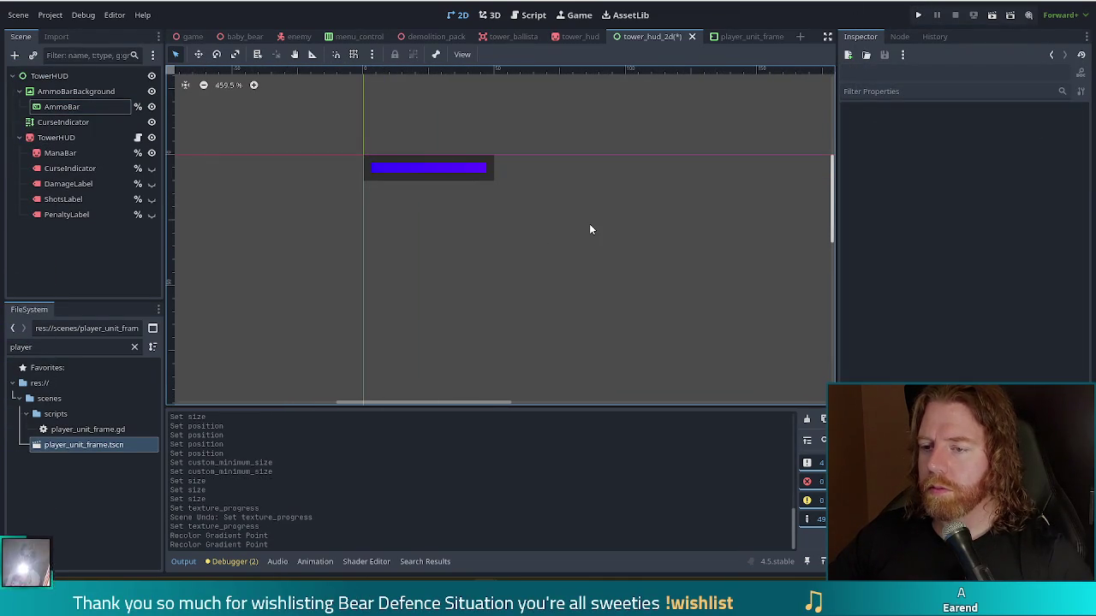
left_click(433, 173)
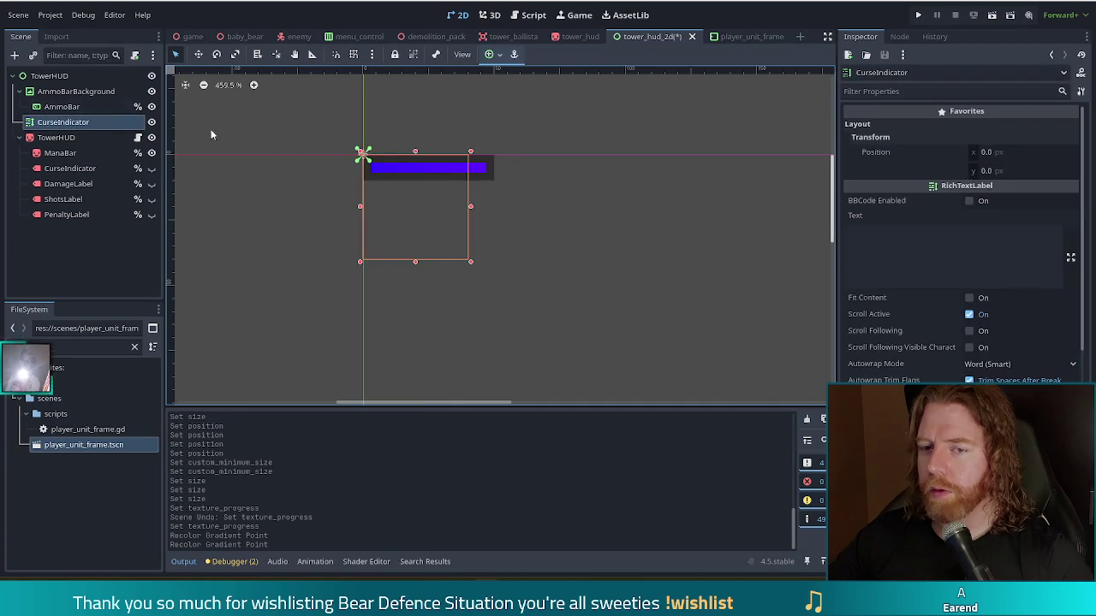
- Shift the AmmoBar gradient's end colour toward violet and preview it
left_click(72, 109)
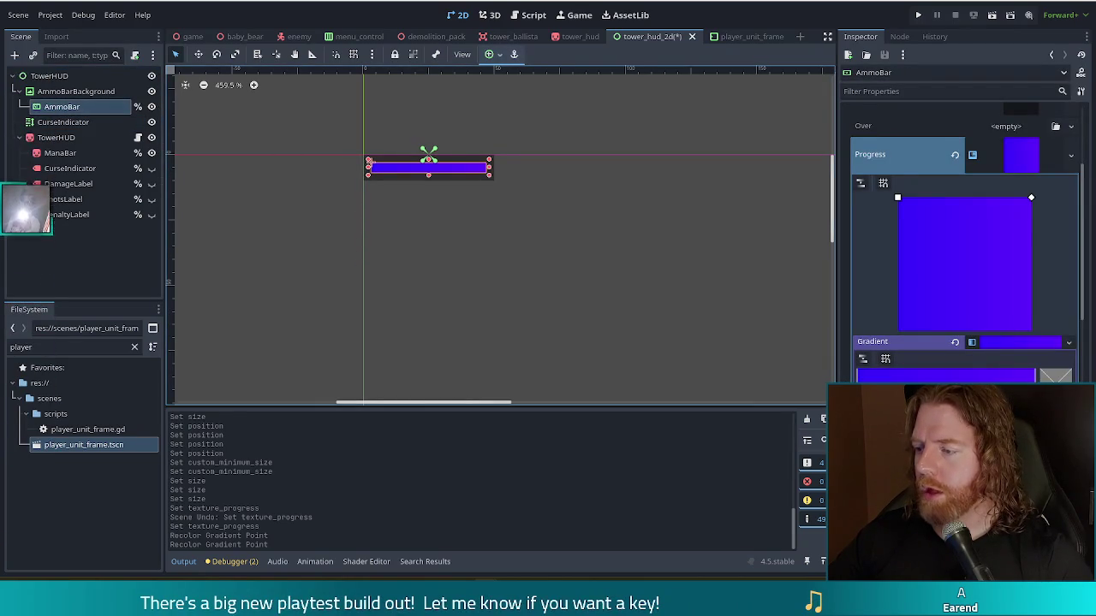
left_click(1050, 376)
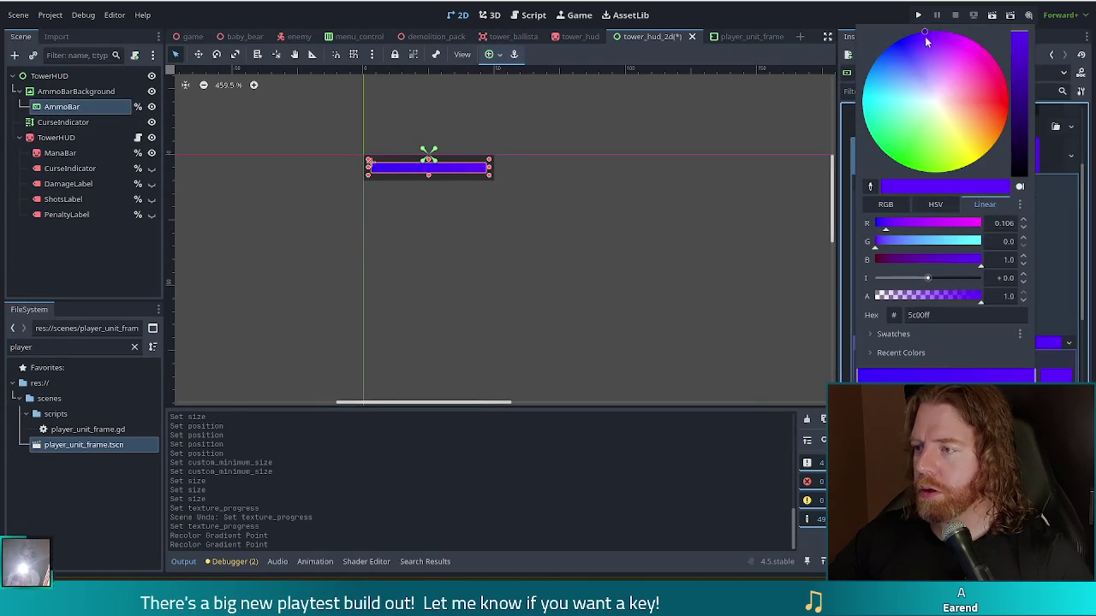
left_click_drag(926, 34, 939, 15)
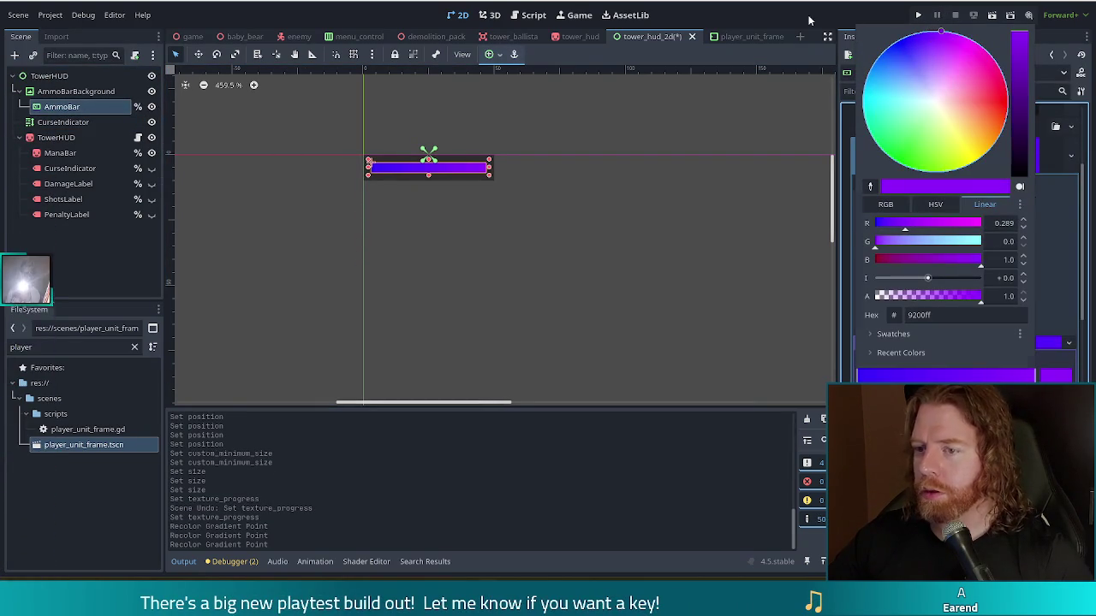
left_click(663, 265)
left_click(599, 325)
scroll(577, 318, "down", 2)
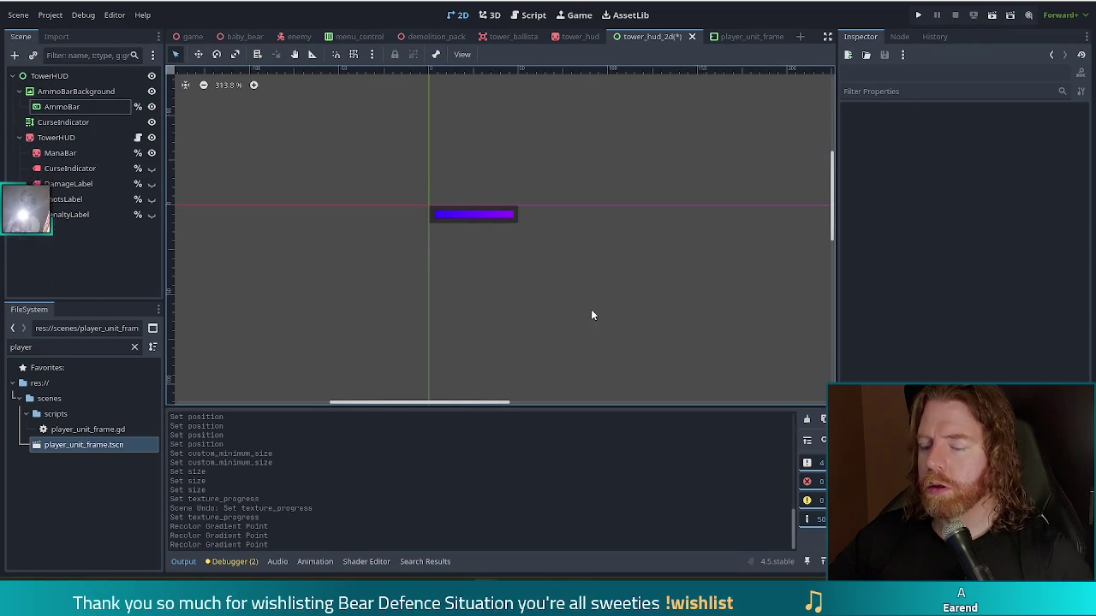
- Settle the gradient end colour on a deep blue (1600ff)
left_click(64, 107)
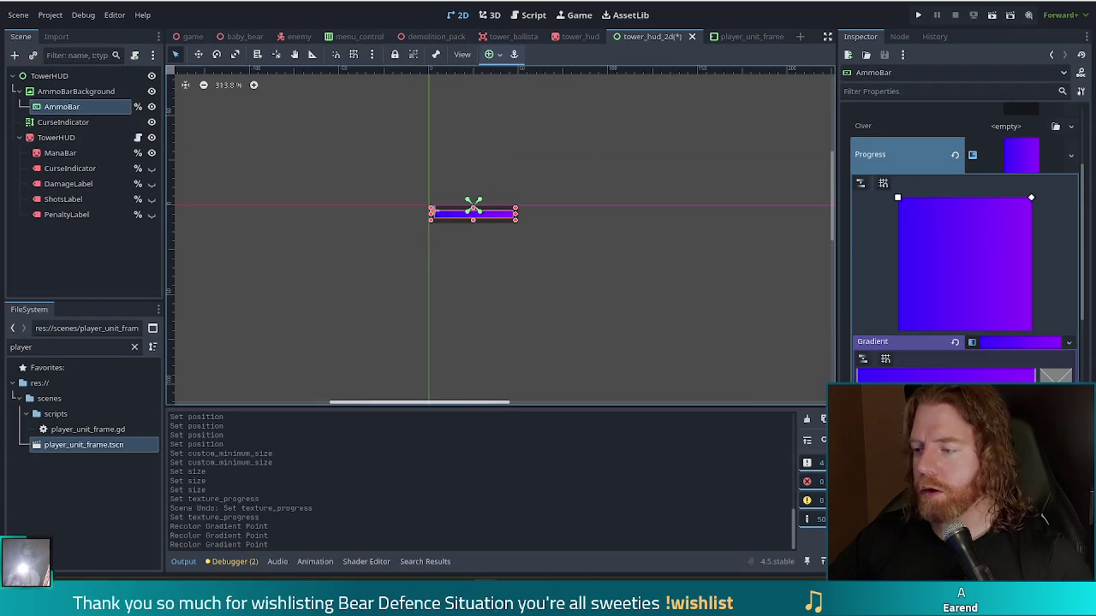
left_click(1054, 377)
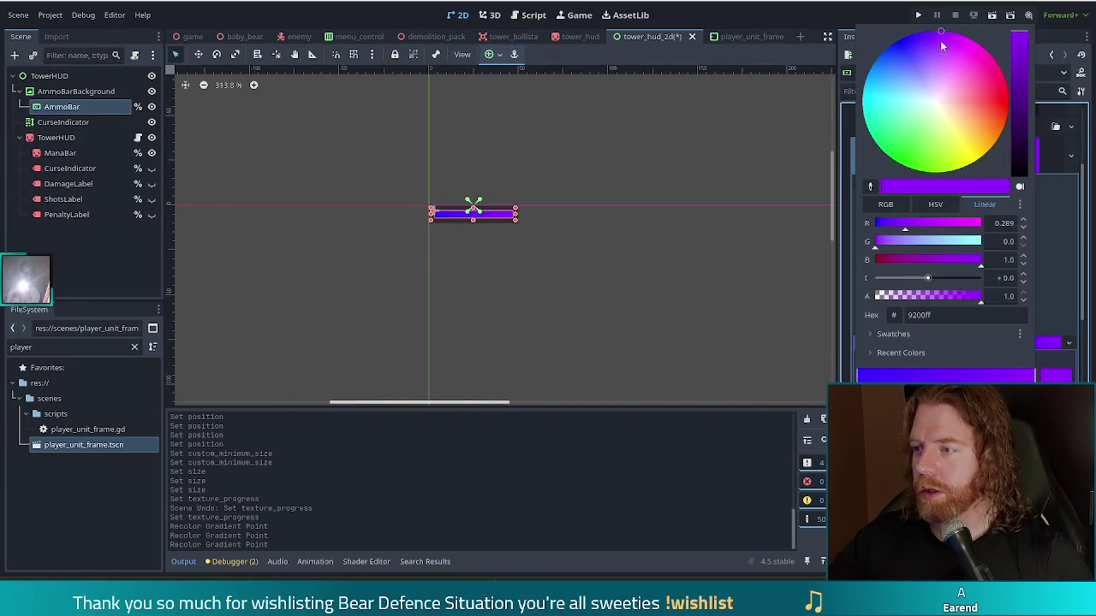
left_click(770, 257)
left_click(669, 399)
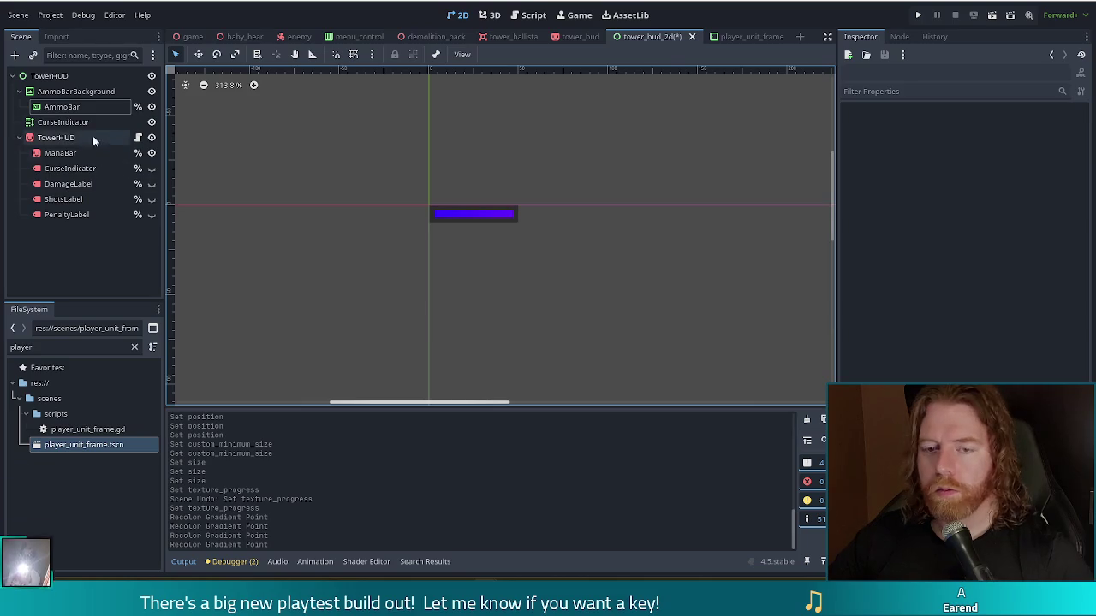
left_click(77, 107)
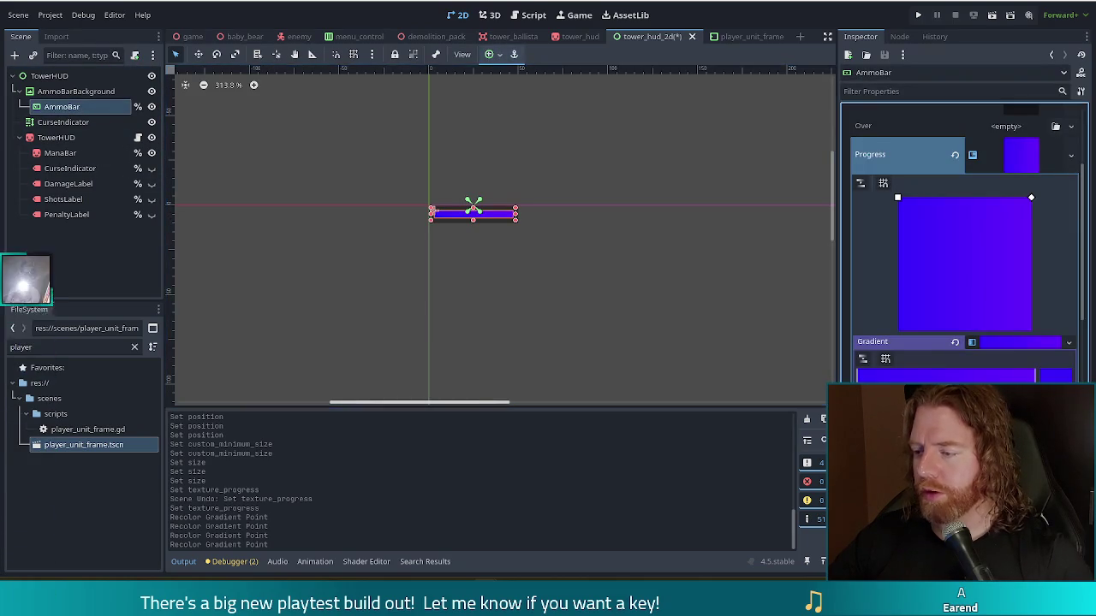
double_click(858, 382)
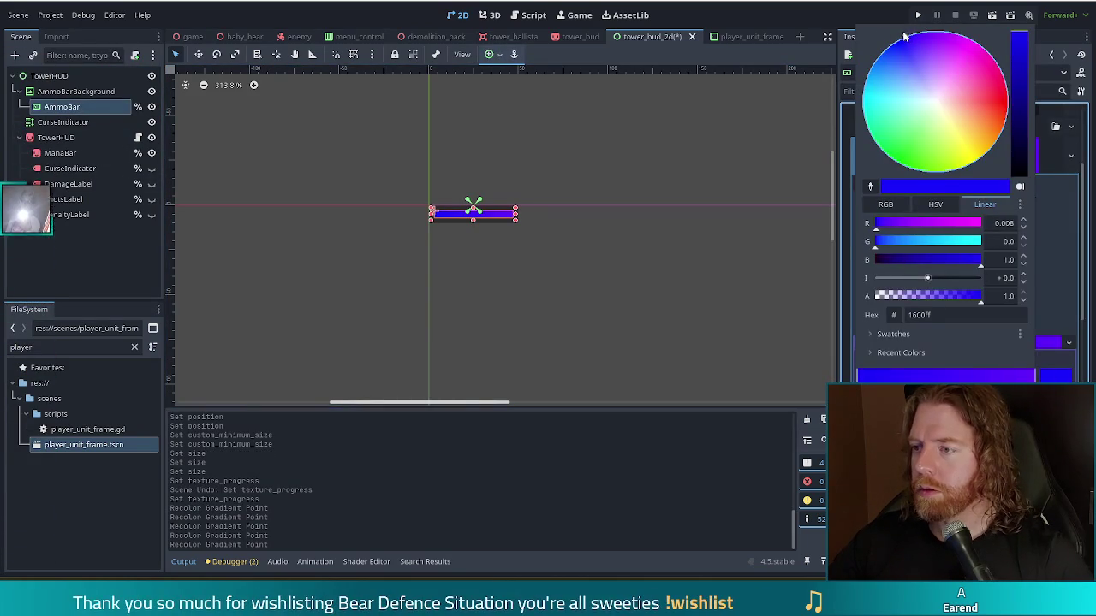
left_click(642, 344)
left_click(642, 345)
scroll(642, 346, "down", 5)
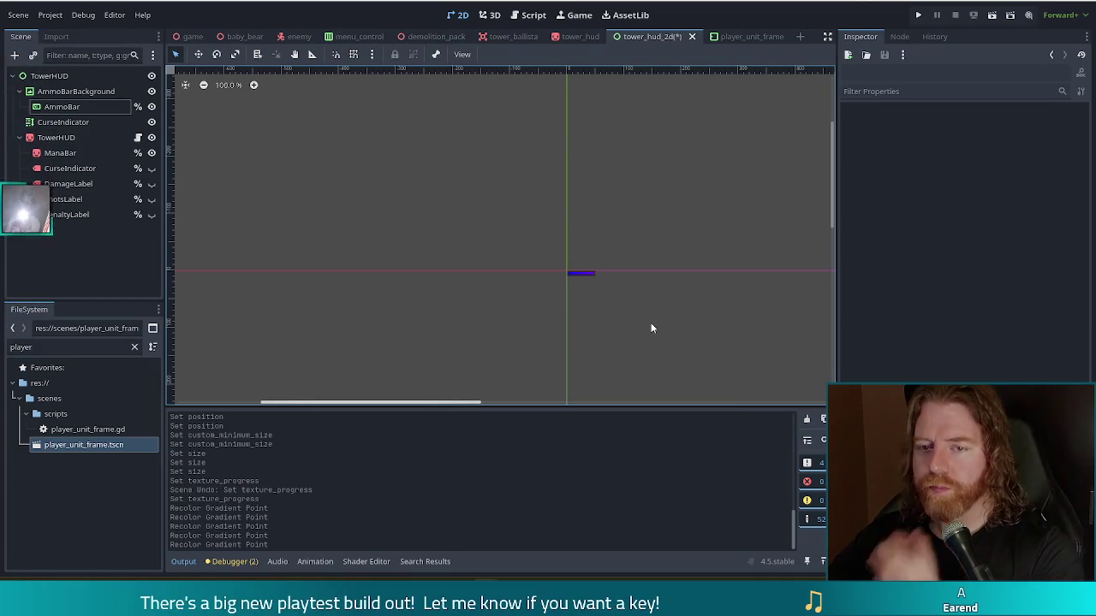
- Save the tower_hud_2d scene and bring up the nested TowerHUD node's context menu
key("ctrl+s")
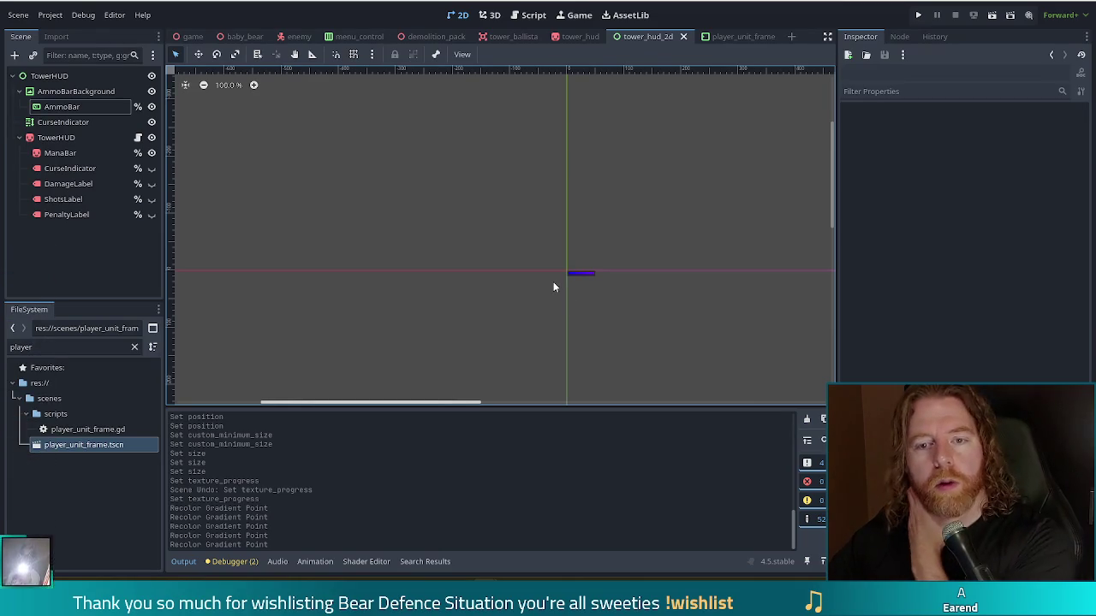
left_click(75, 107)
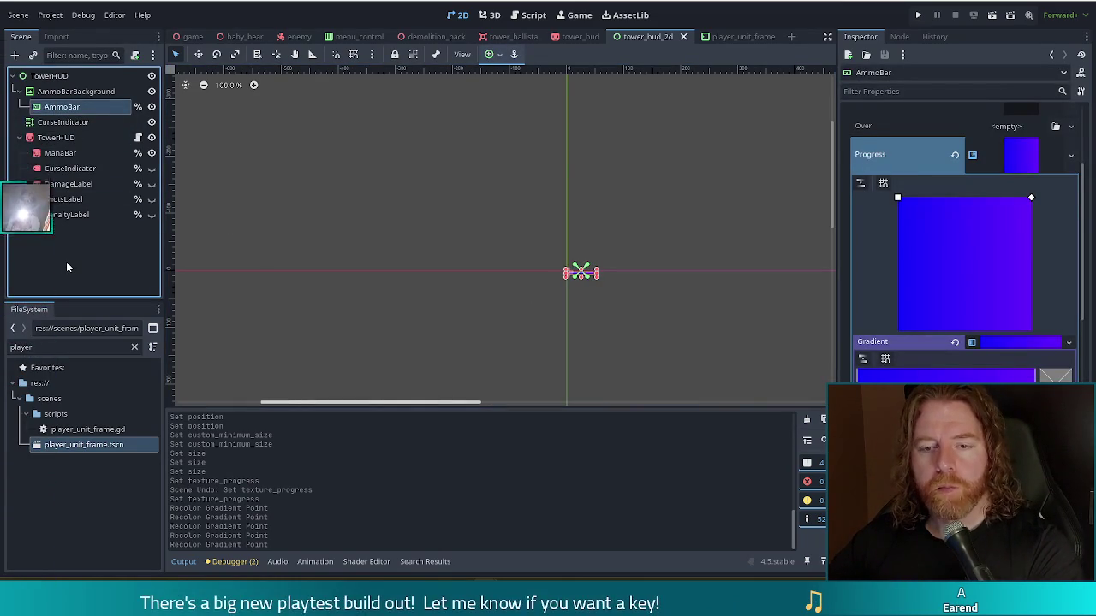
left_click(110, 138)
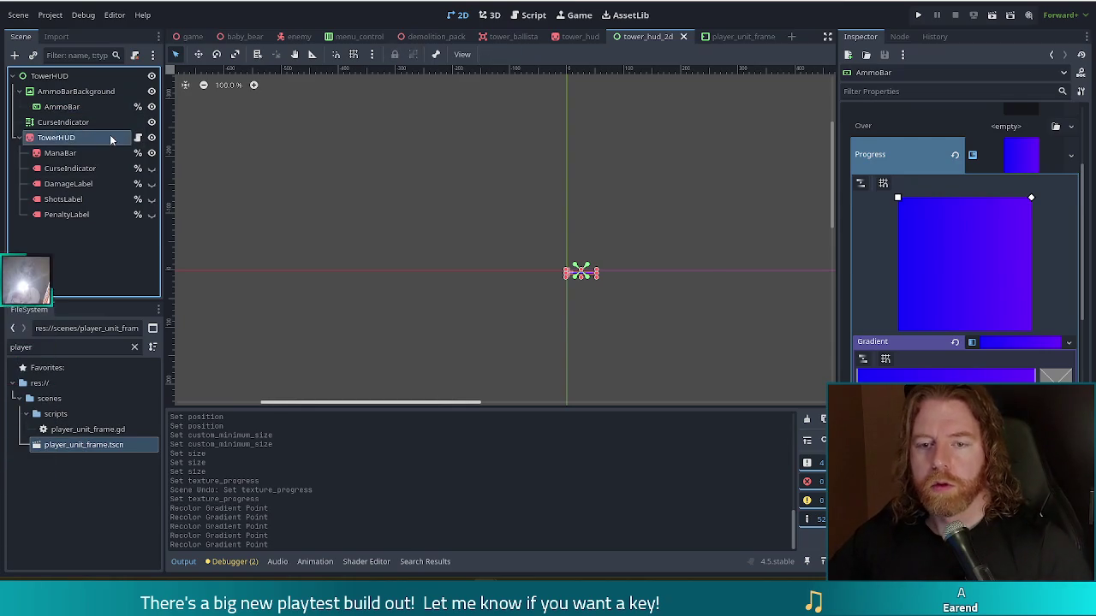
right_click(110, 138)
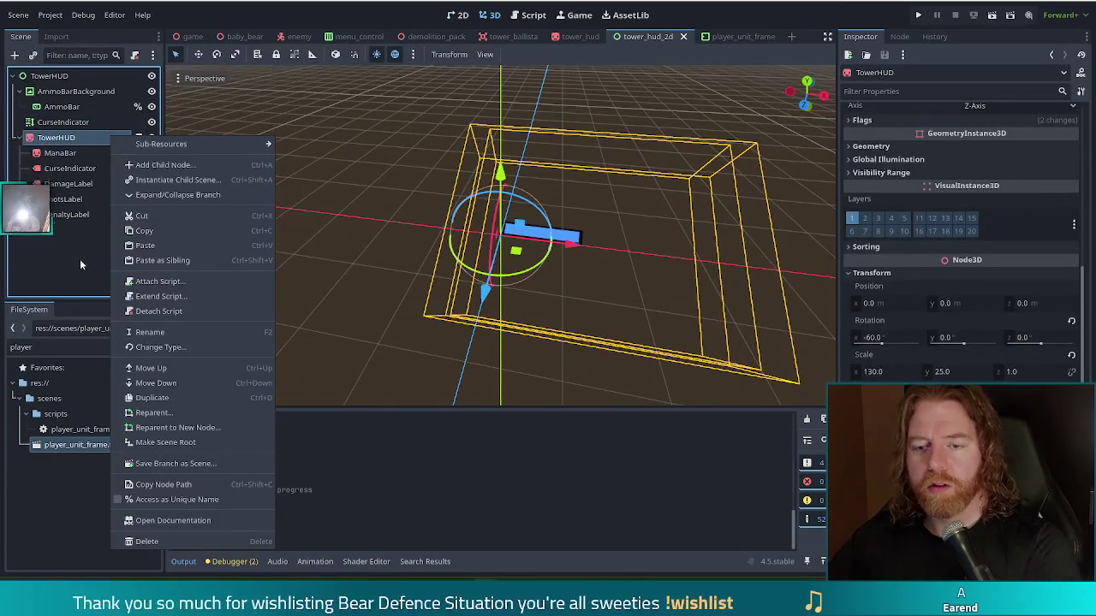
key("F2")
- Delete the nested TowerHUD node along with its children
key("Escape")
key("Delete")
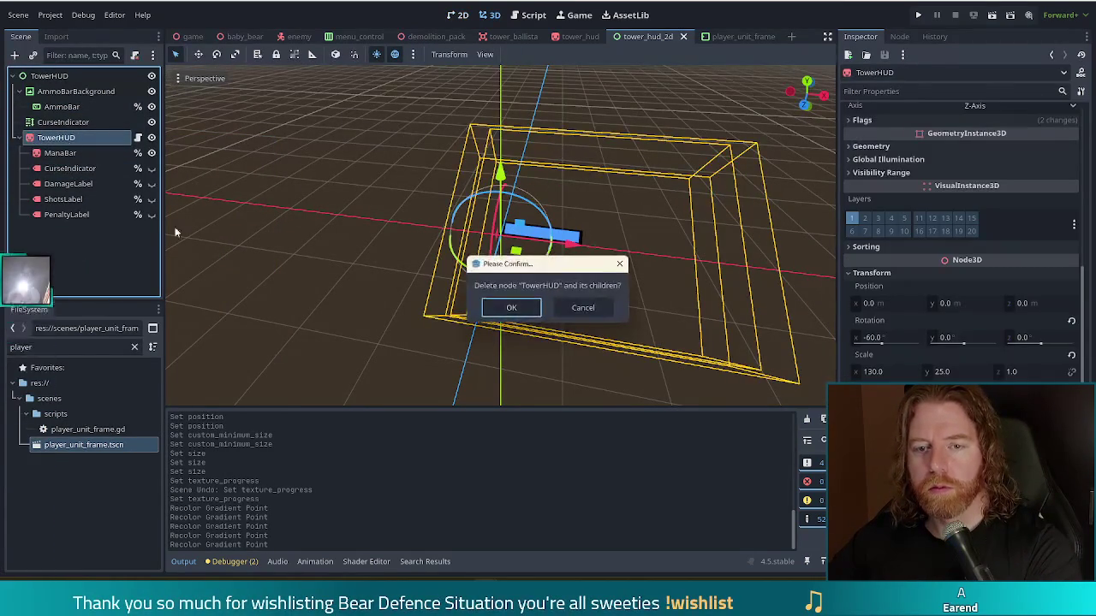
key("Return")
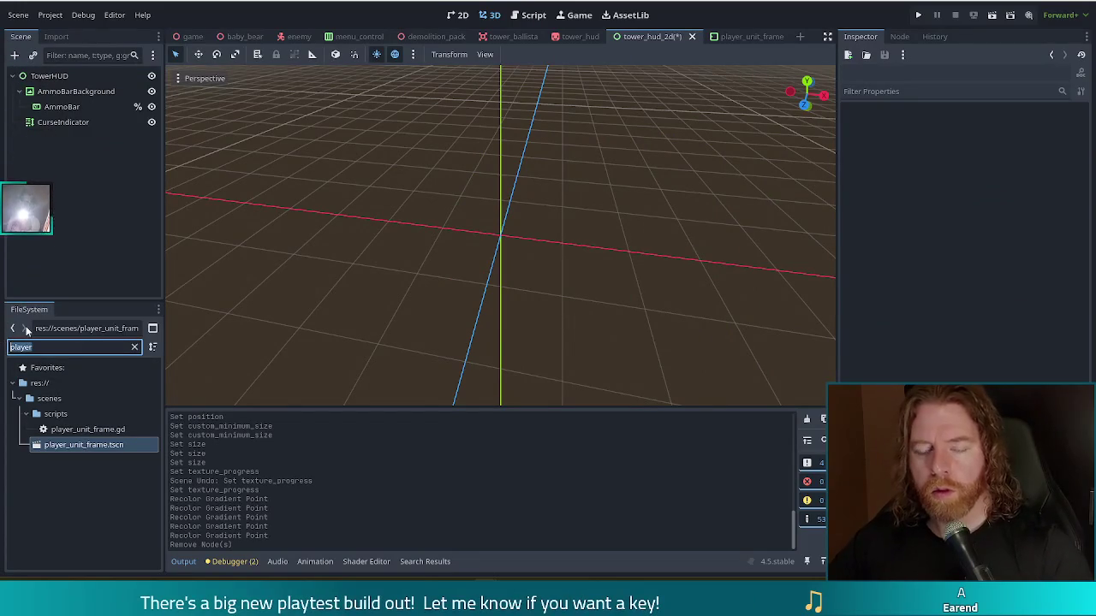
- Duplicate tower_hud.gd as tower_hud_2d.gd and attach it to the root TowerHUD
type("tow")
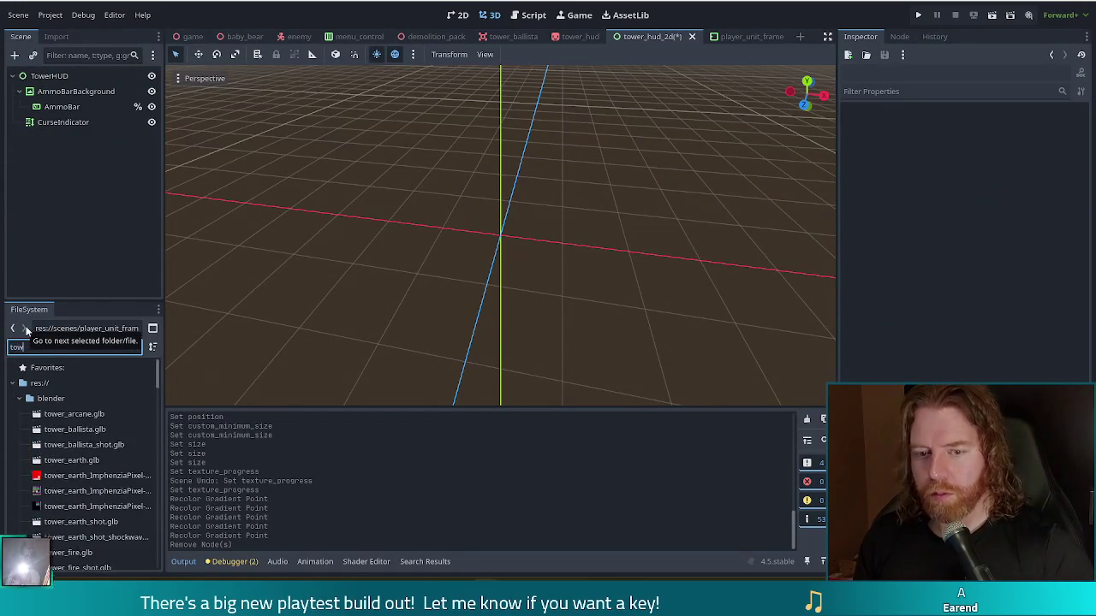
type("er_hu")
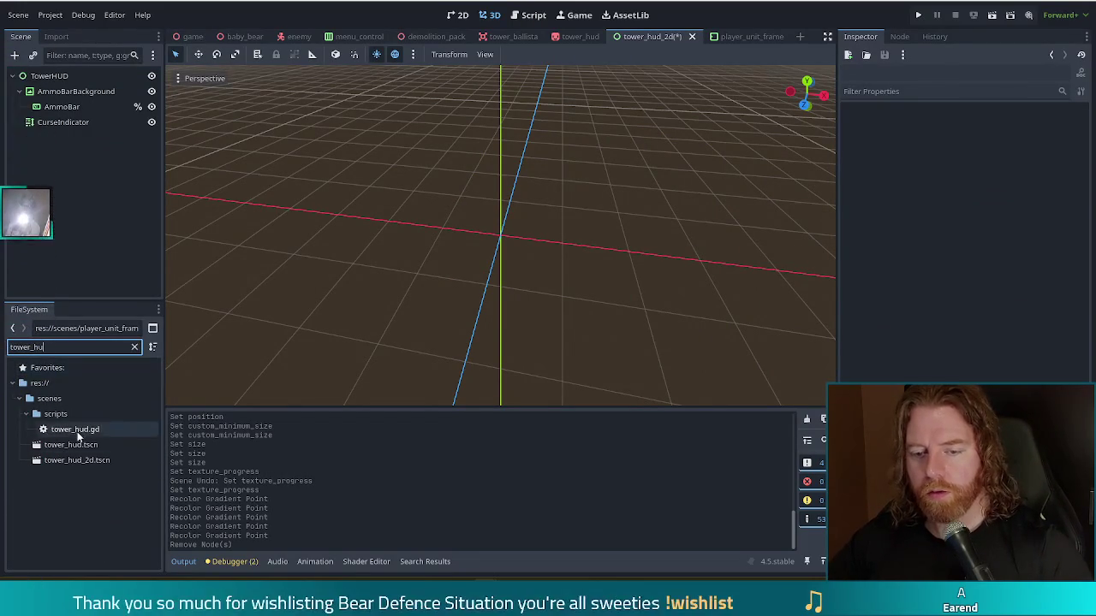
left_click(75, 429)
key("ctrl+d")
key("Right")
type("_2d")
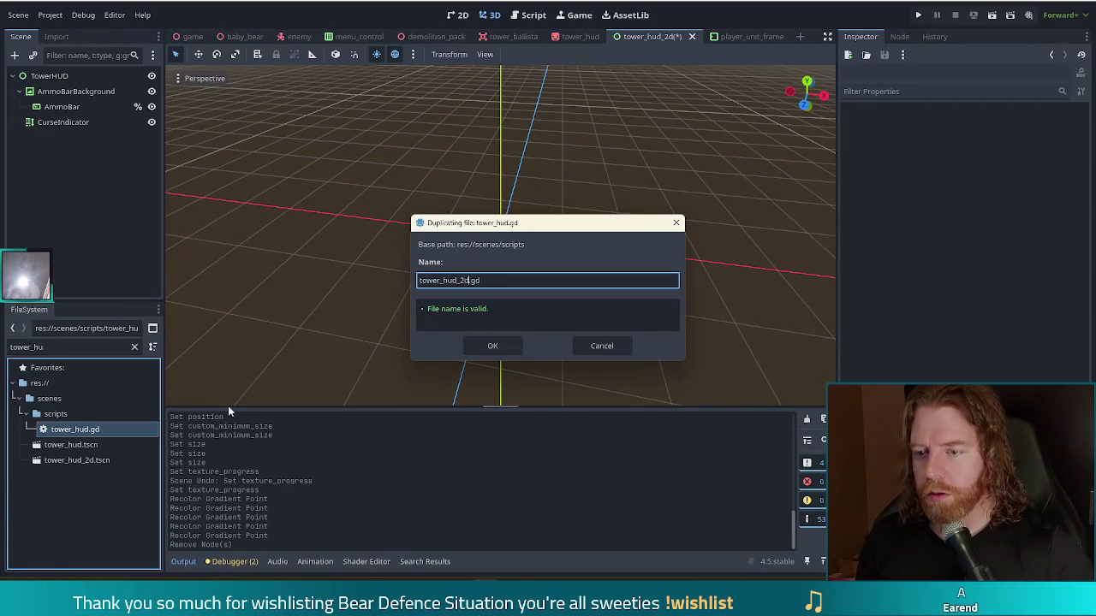
key("Return")
double_click(94, 446)
mouse_move(93, 447)
left_mouse_down()
mouse_move(86, 79)
mouse_move(117, 91)
mouse_move(93, 77)
left_mouse_up()
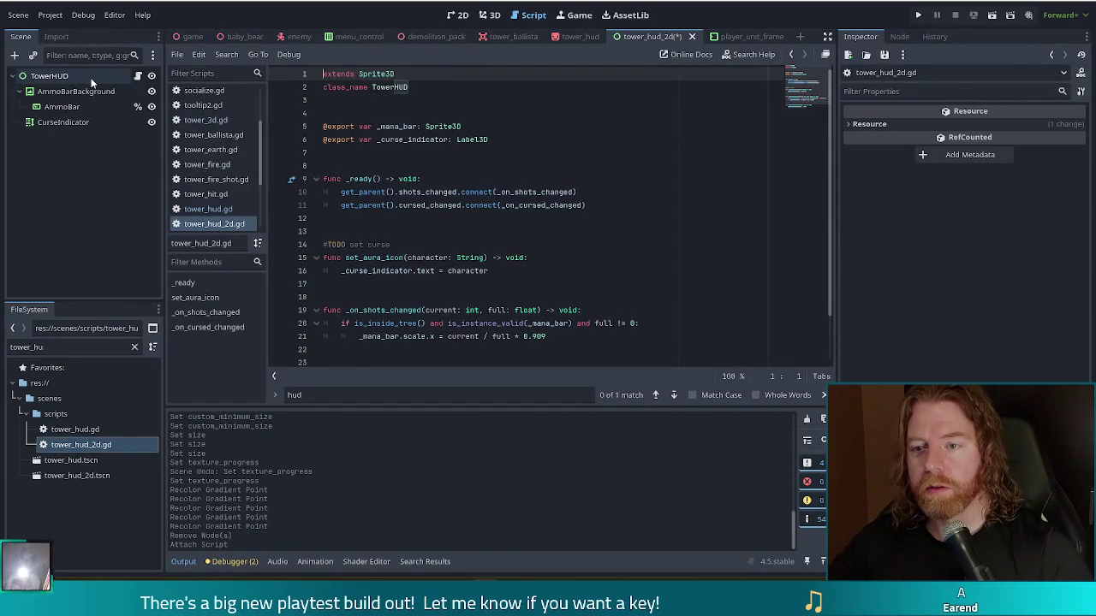
- Make tower_hud_2d.gd extend Control and rename its class to TowerHUD2D
left_click(91, 78)
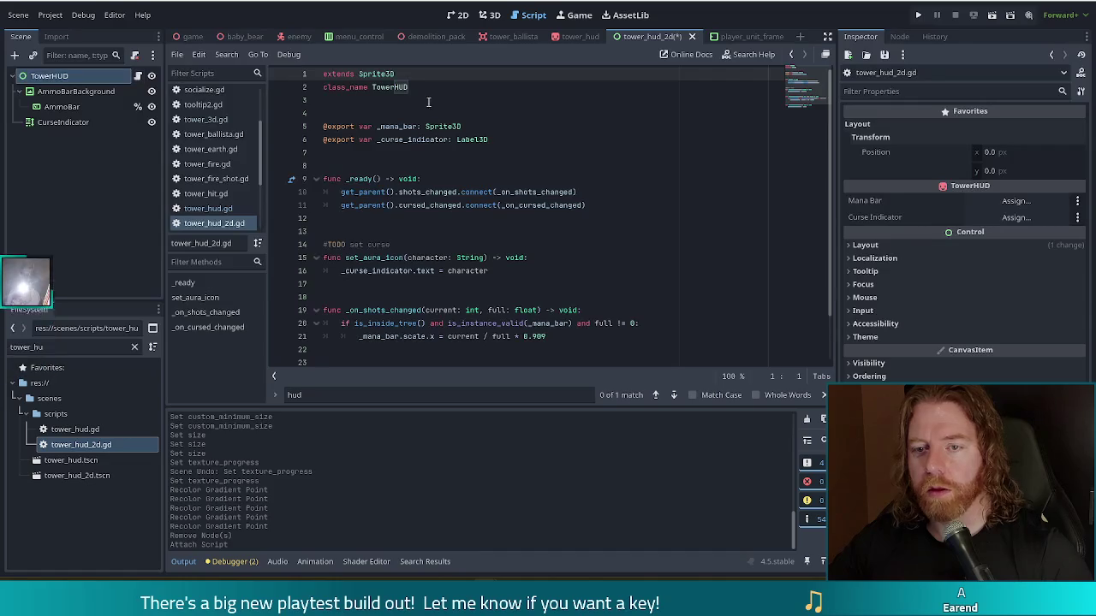
left_click(360, 101)
double_click(376, 74)
type("ControlHighligh")
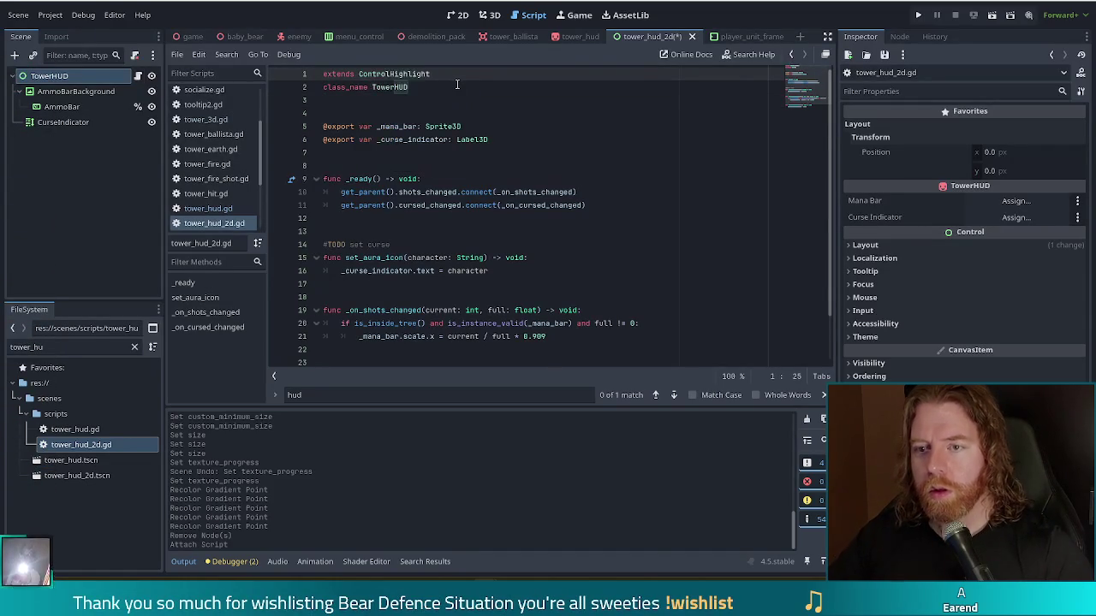
left_click_drag(390, 74, 430, 74)
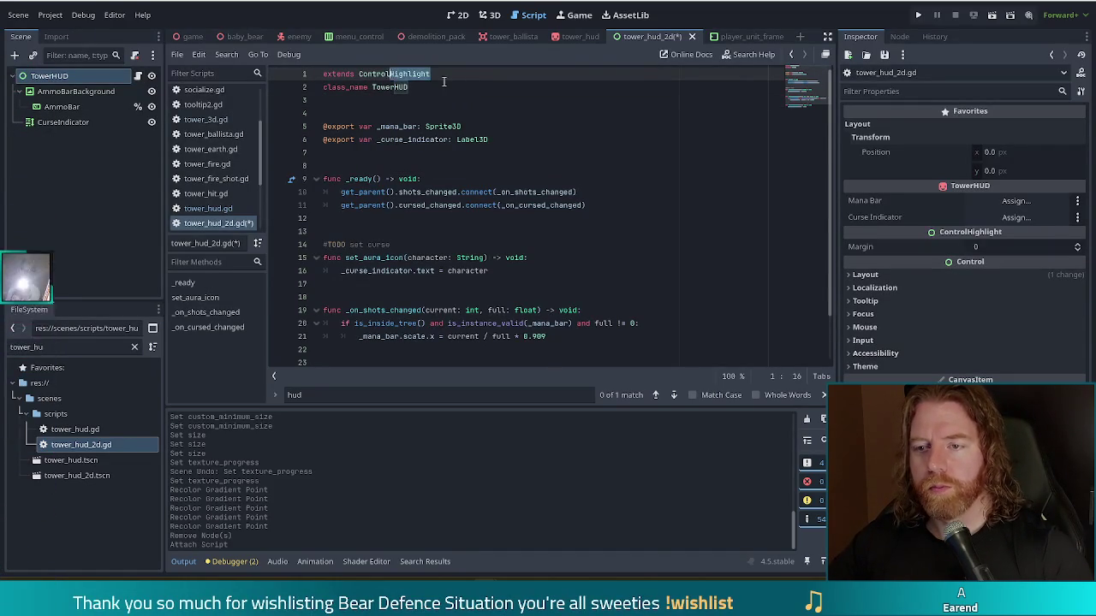
key("BackSpace")
left_click(432, 88)
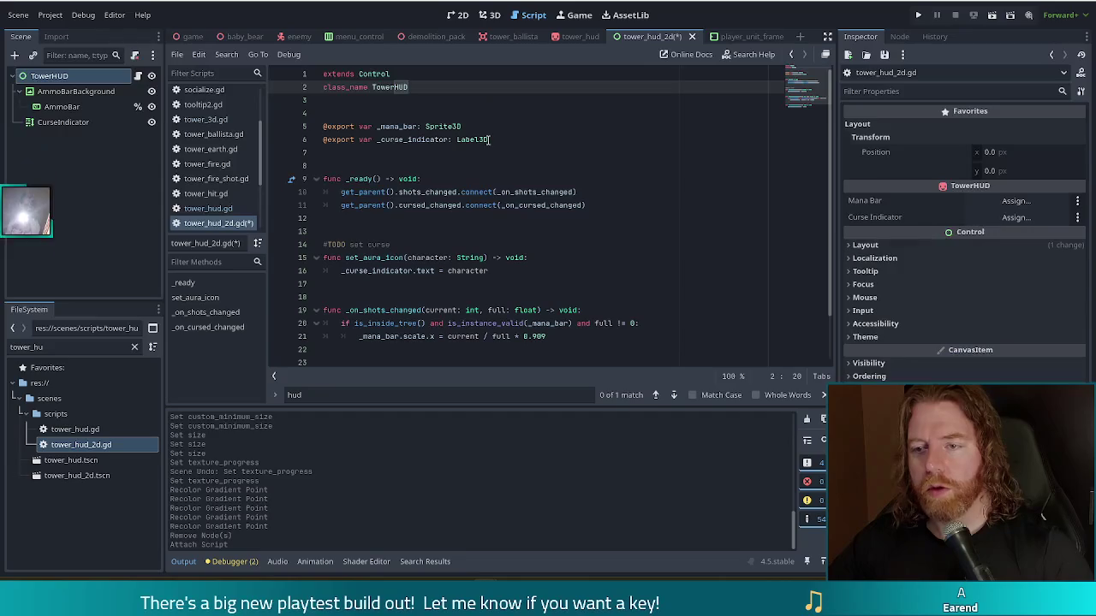
type("2D")
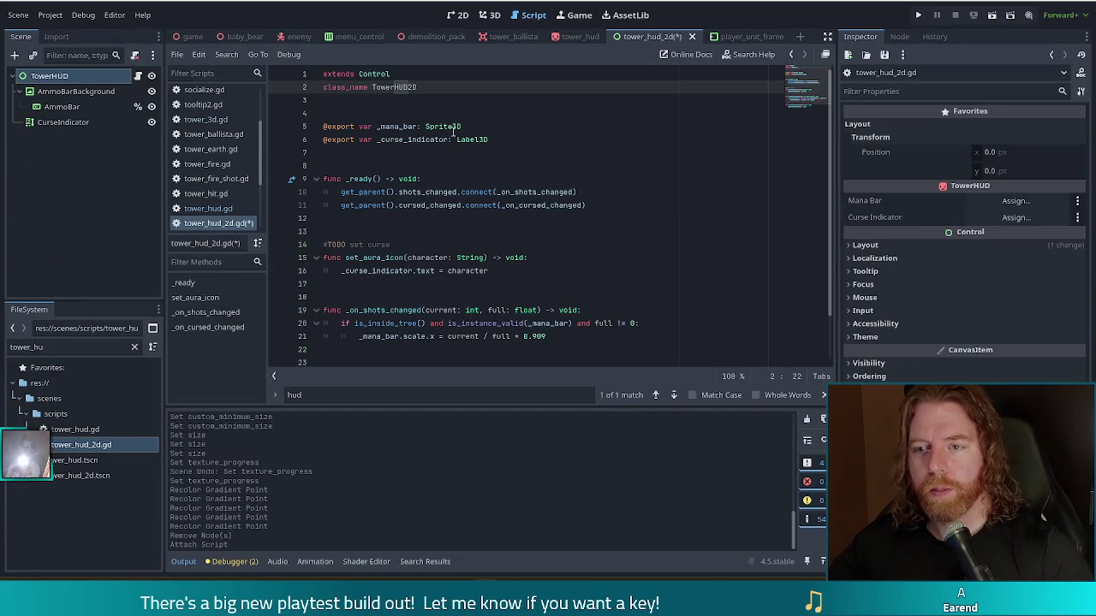
left_click(453, 129)
left_click(417, 88)
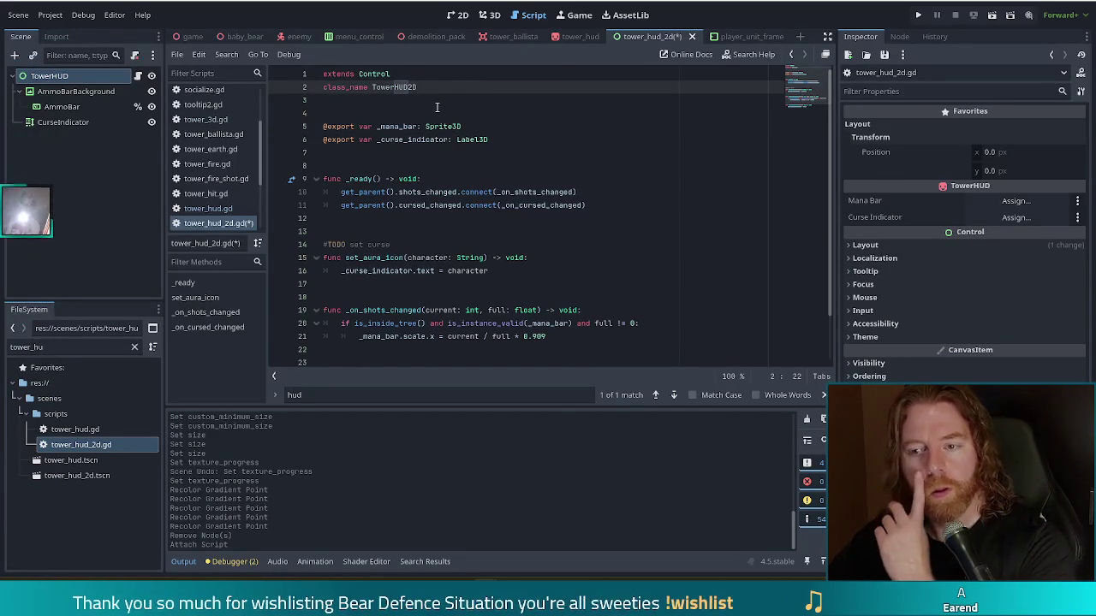
- Select the _mana_bar variable and start a Find and Replace on it
left_click(469, 125)
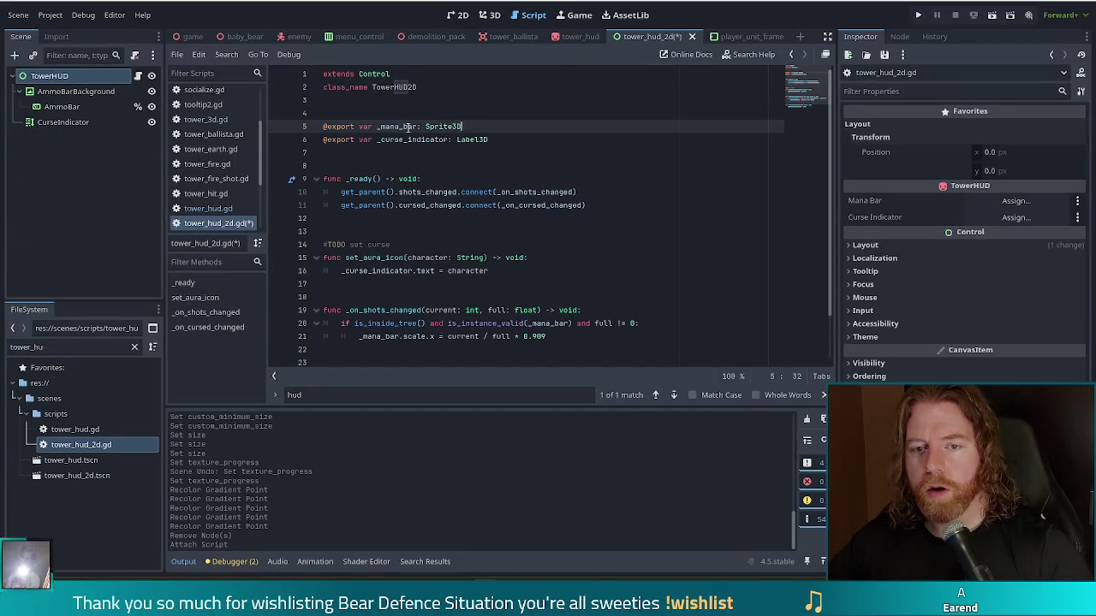
double_click(443, 125)
left_click(479, 124)
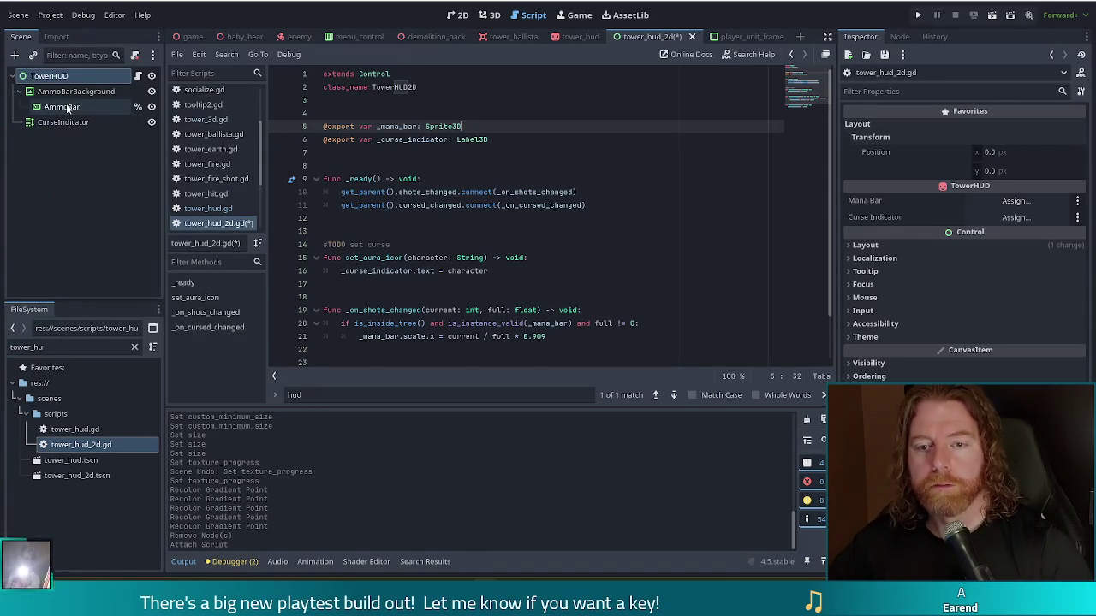
double_click(401, 127)
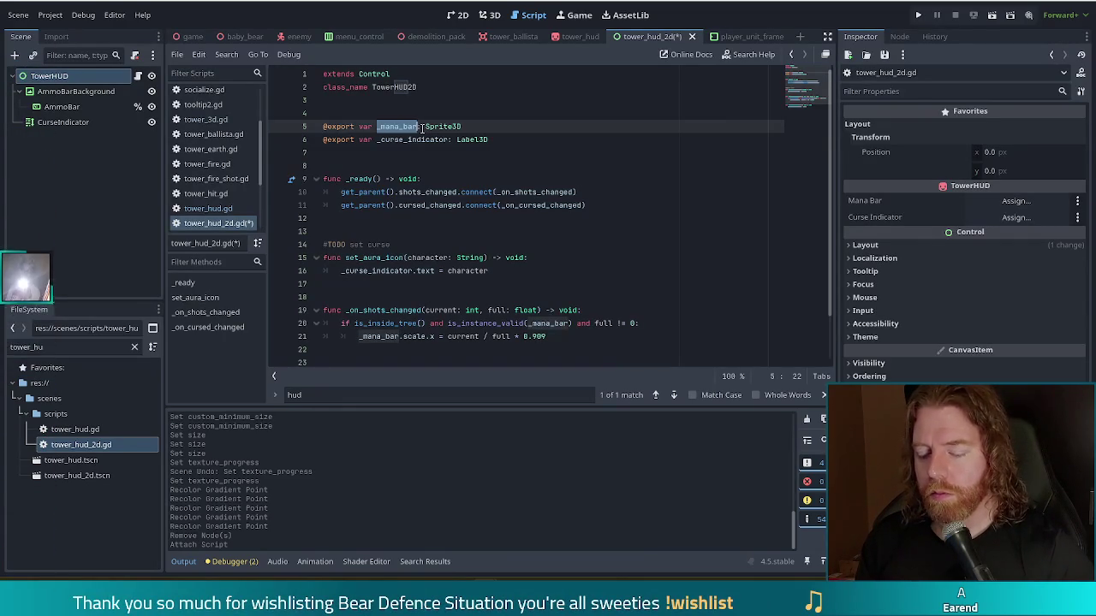
key("ctrl+r")
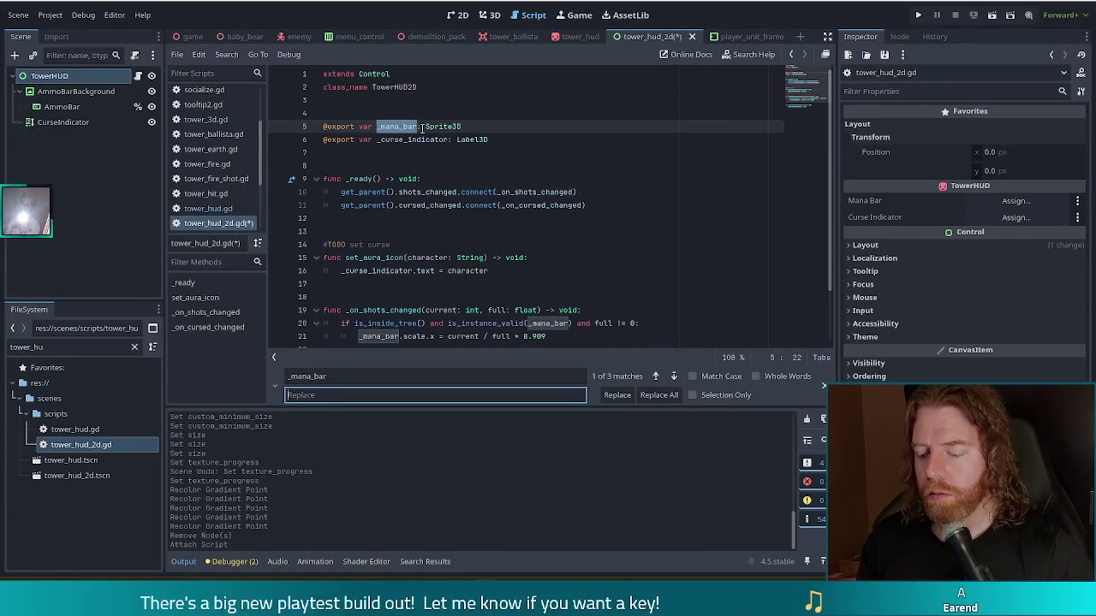
- Replace every _mana_bar in tower_hud_2d.gd with _ammo_bar
type("_ammo_bar")
key("Return")
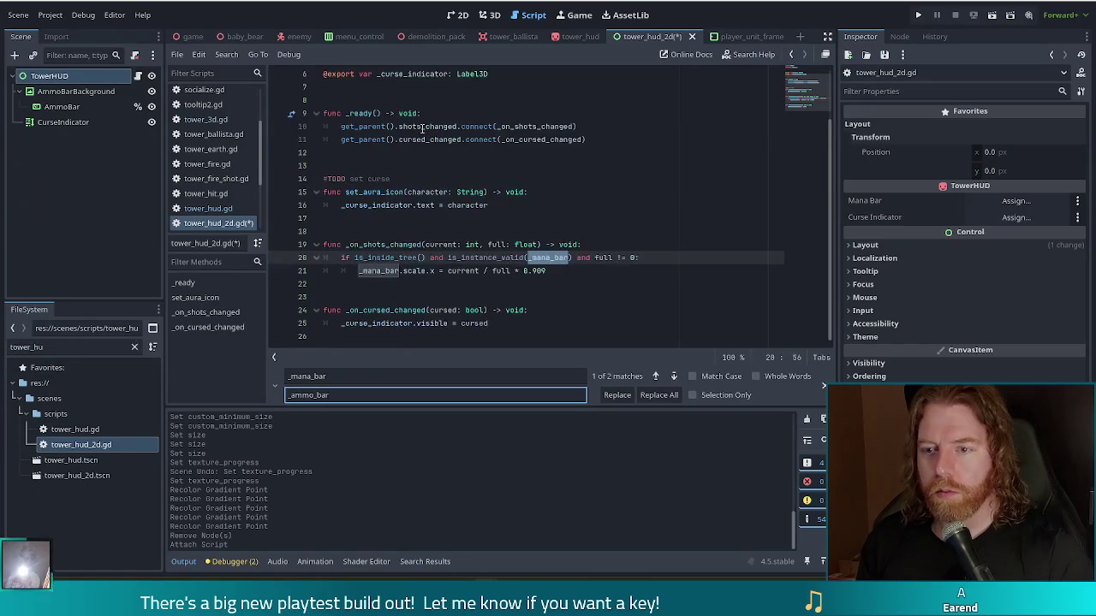
left_click(659, 395)
- Change the _ammo_bar export type from Sprite3D to TextureProgressBar
scroll(590, 221, "up", 2)
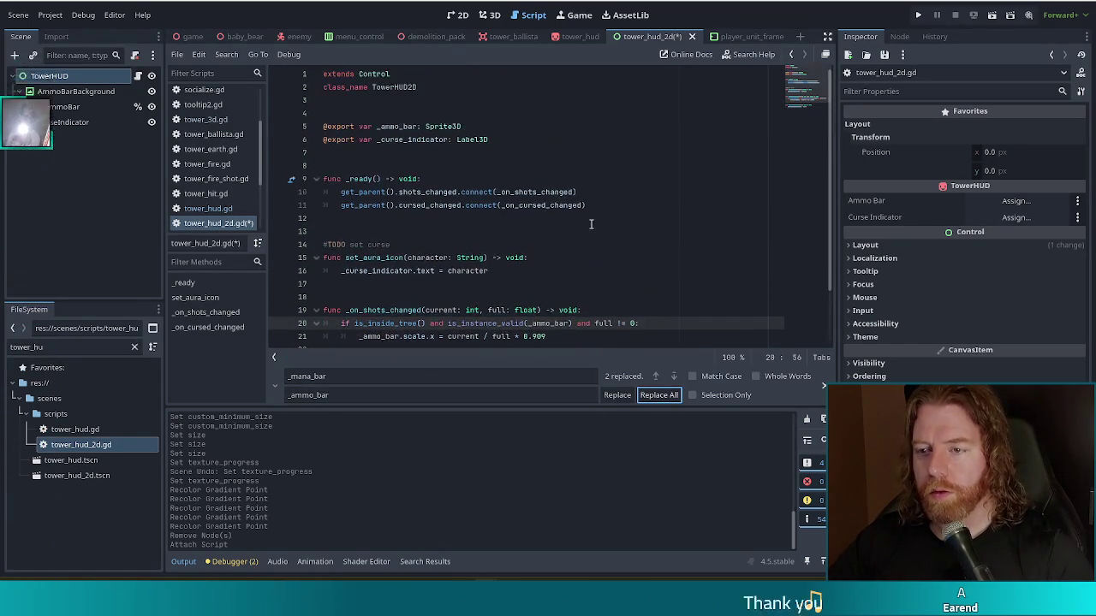
double_click(443, 126)
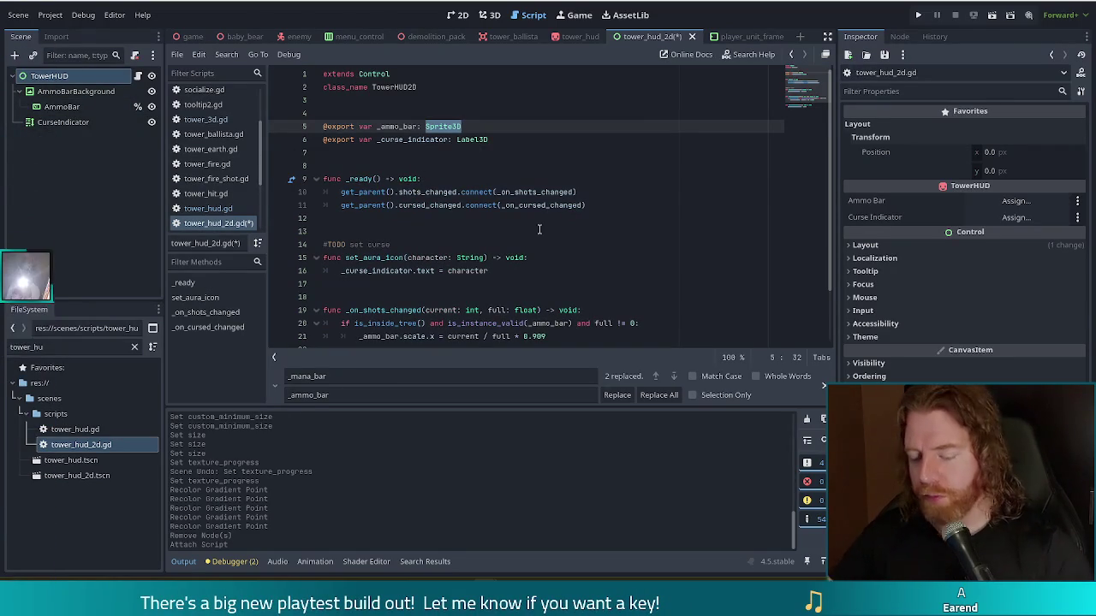
type("TexturePro")
key("Return")
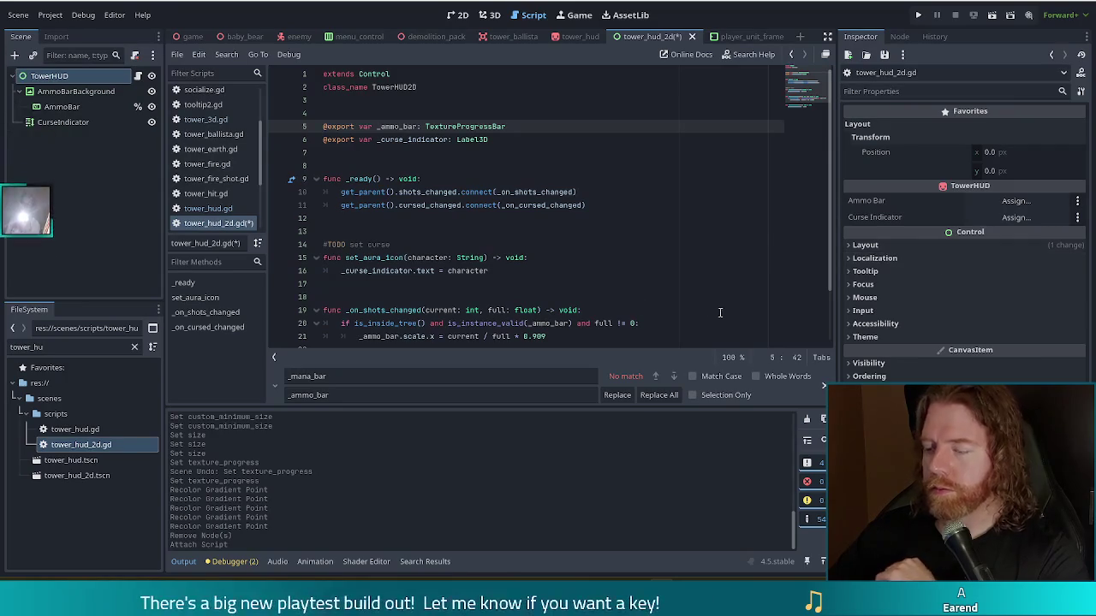
- Save the tower_hud_2d.gd script
left_click(494, 213)
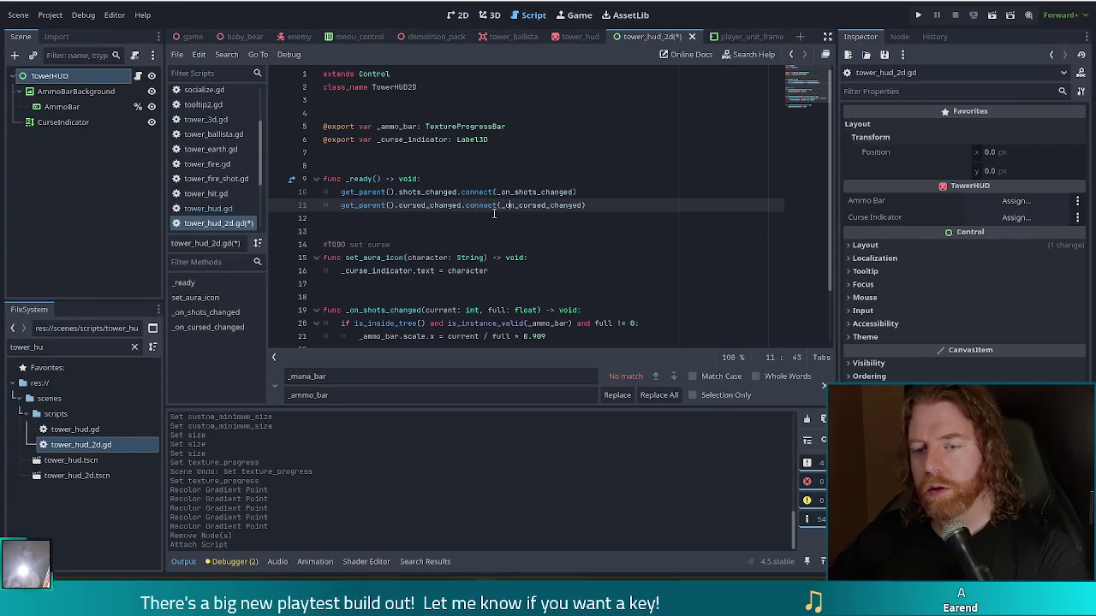
key("ctrl+s")
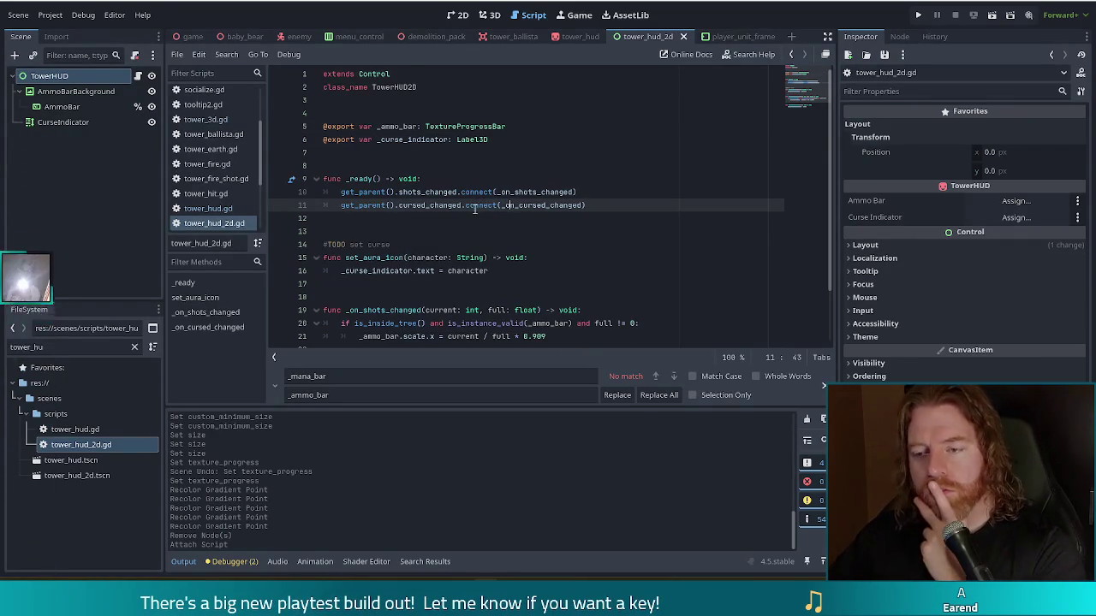
left_click(579, 204)
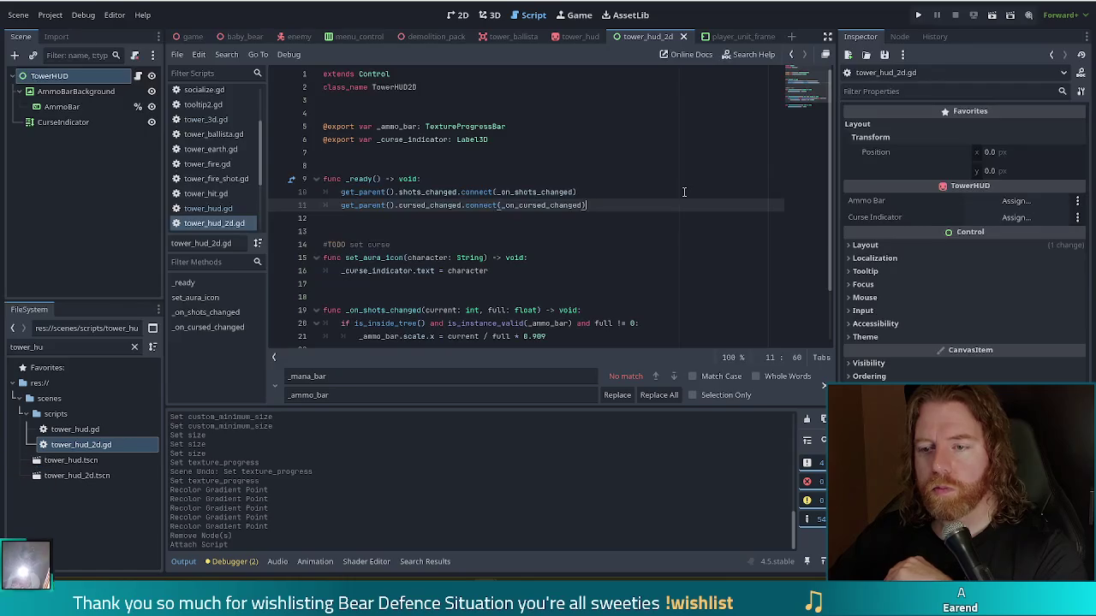
- Retype the _curse_indicator export on line 6 from Label3D to RichTextLabel
left_click(537, 152)
left_click(480, 139)
double_click(476, 140)
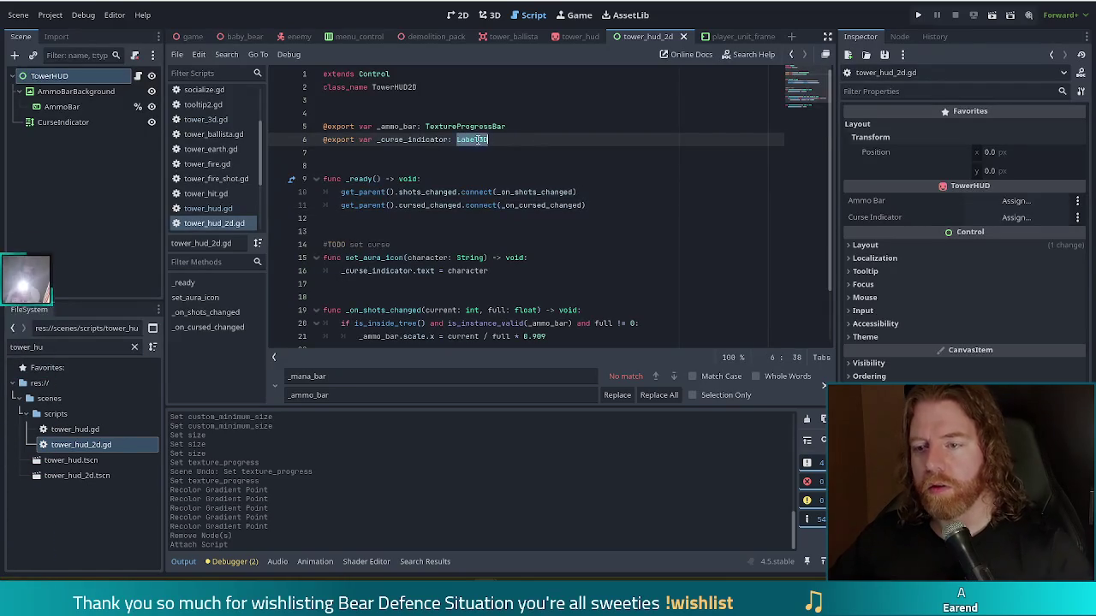
type("Rich")
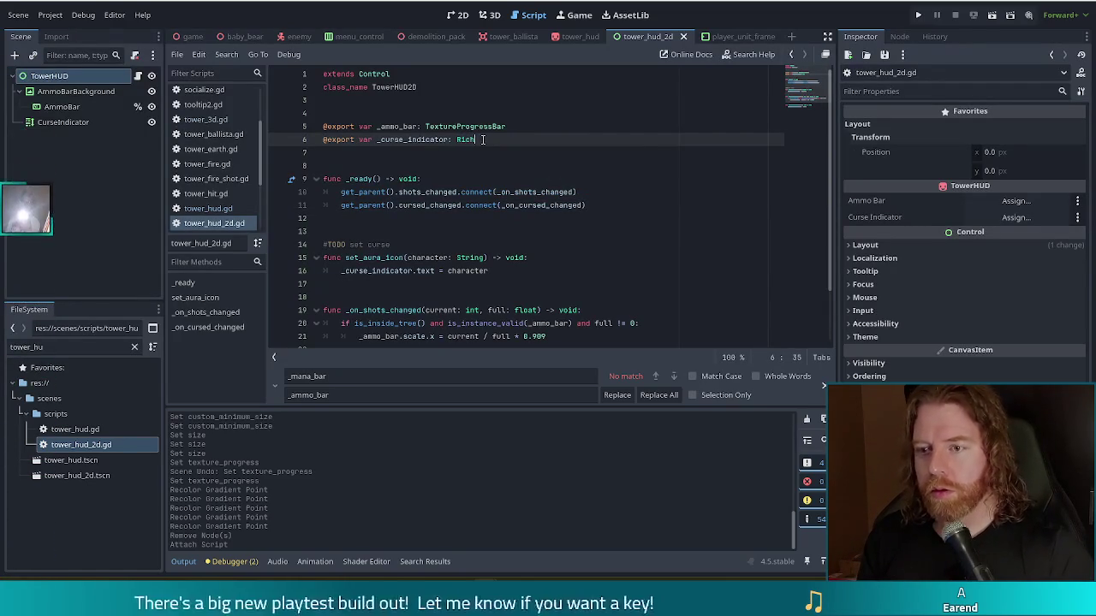
type("Te")
key("Down")
key("Return")
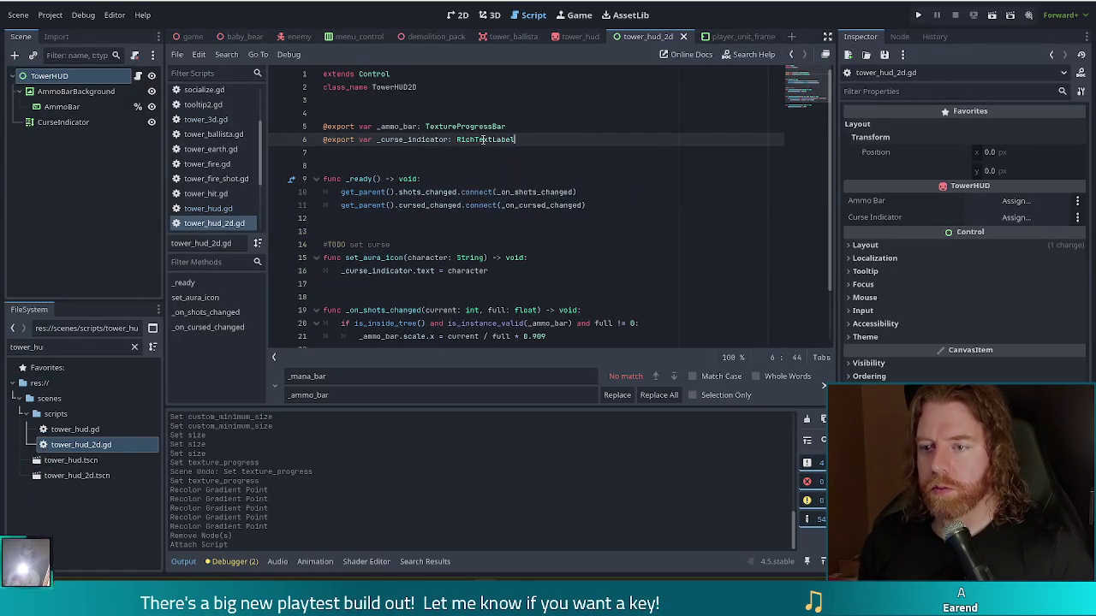
left_click(455, 181)
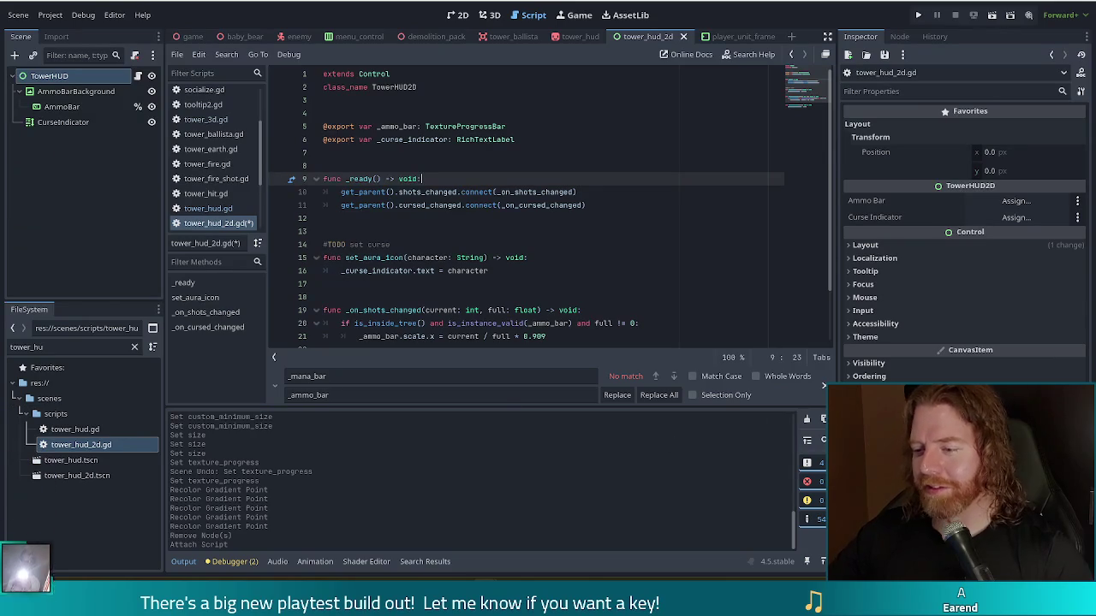
- Close the Find and Replace bar and return to the 2D editor showing TowerHUD
left_click(822, 385)
left_click(561, 206)
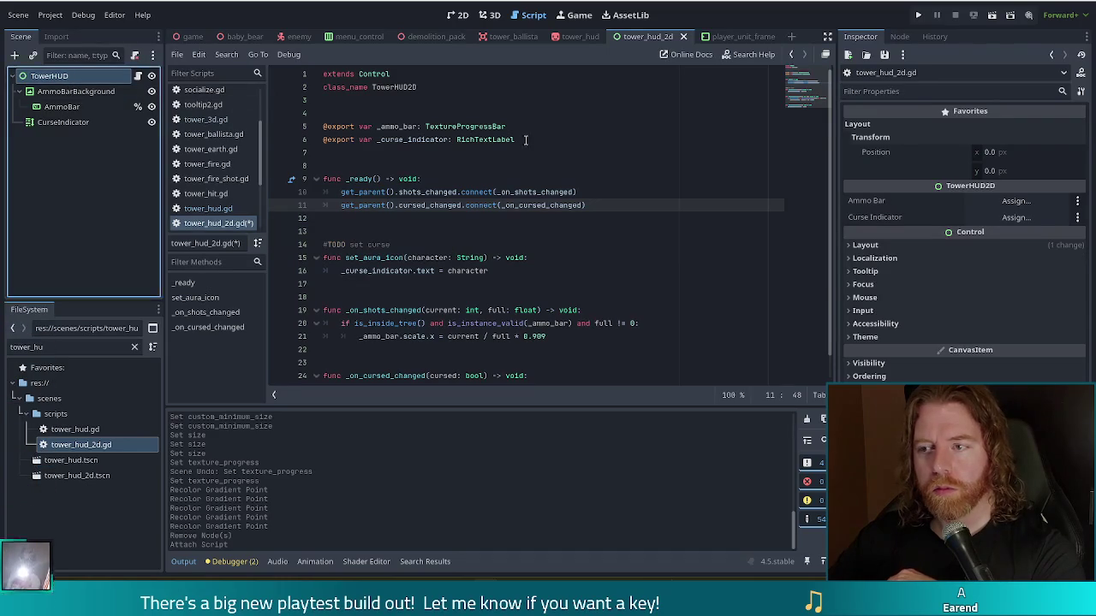
left_click(460, 17)
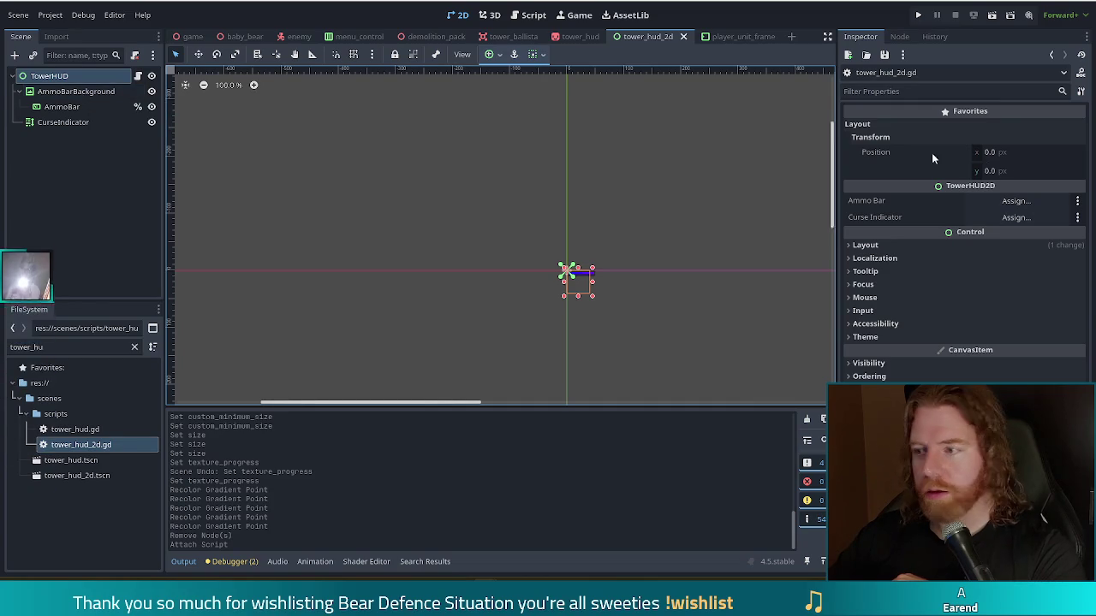
- Assign the AmmoBar and CurseIndicator nodes to the HUD's Ammo Bar and Curse Indicator exports
left_click(1015, 200)
double_click(510, 176)
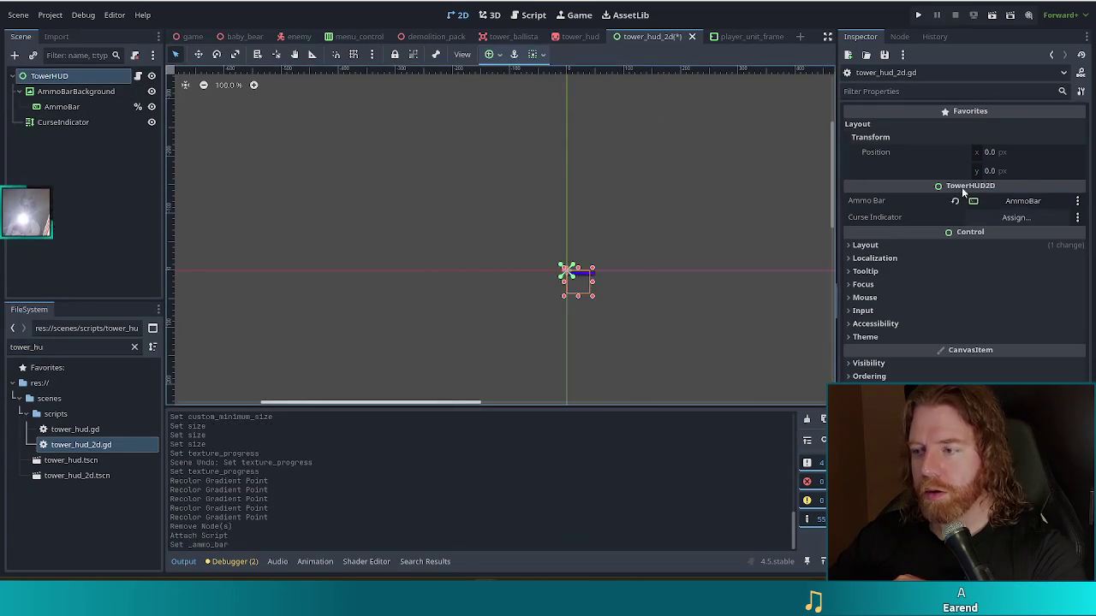
left_click(1038, 216)
double_click(495, 164)
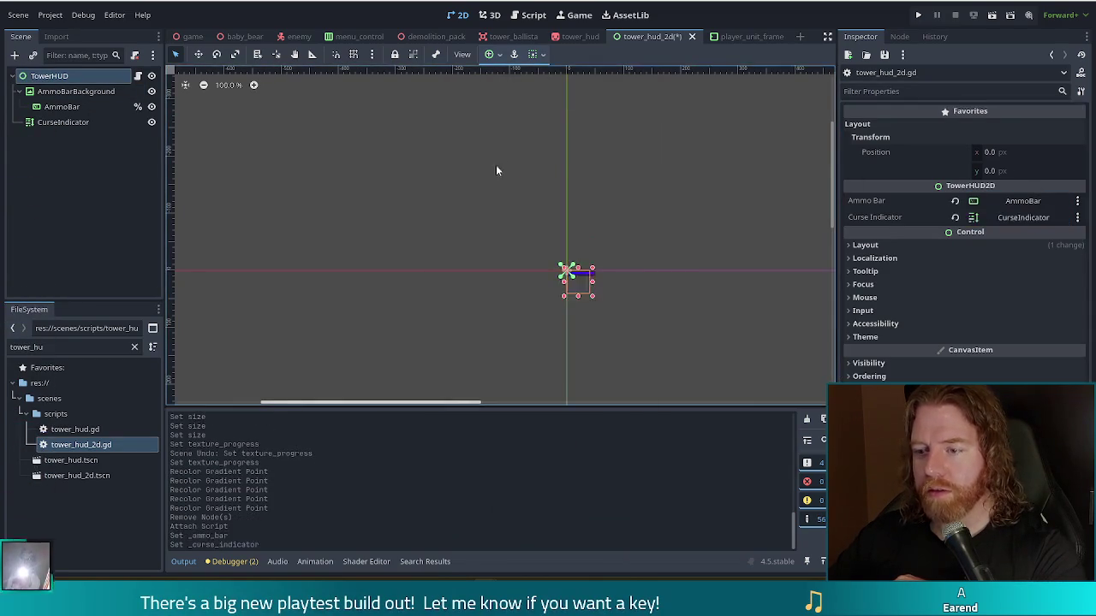
- Move CurseIndicator to position (3, -43) and save the tower_hud_2d scene
left_click(59, 122)
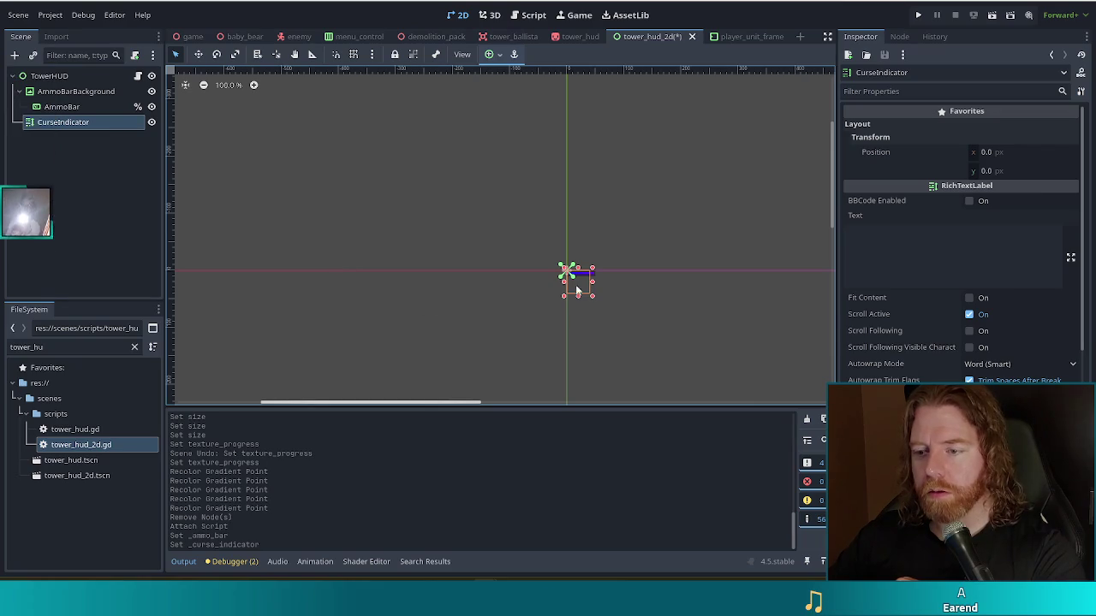
key("shift+Up")
key("shift+Up")
key("shift+Up")
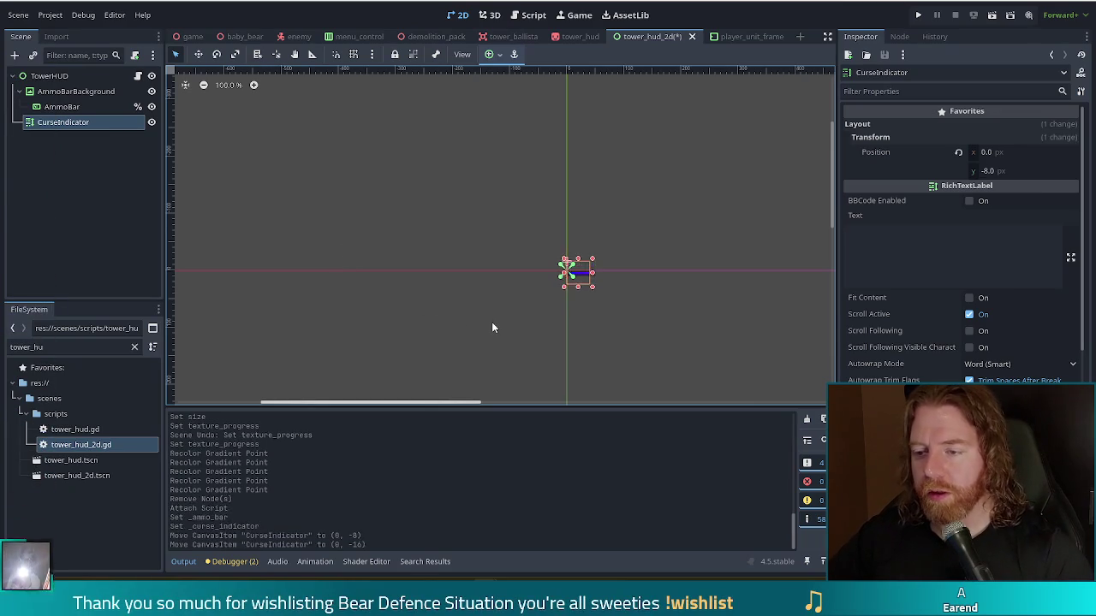
key("shift+Down")
key("shift+Up")
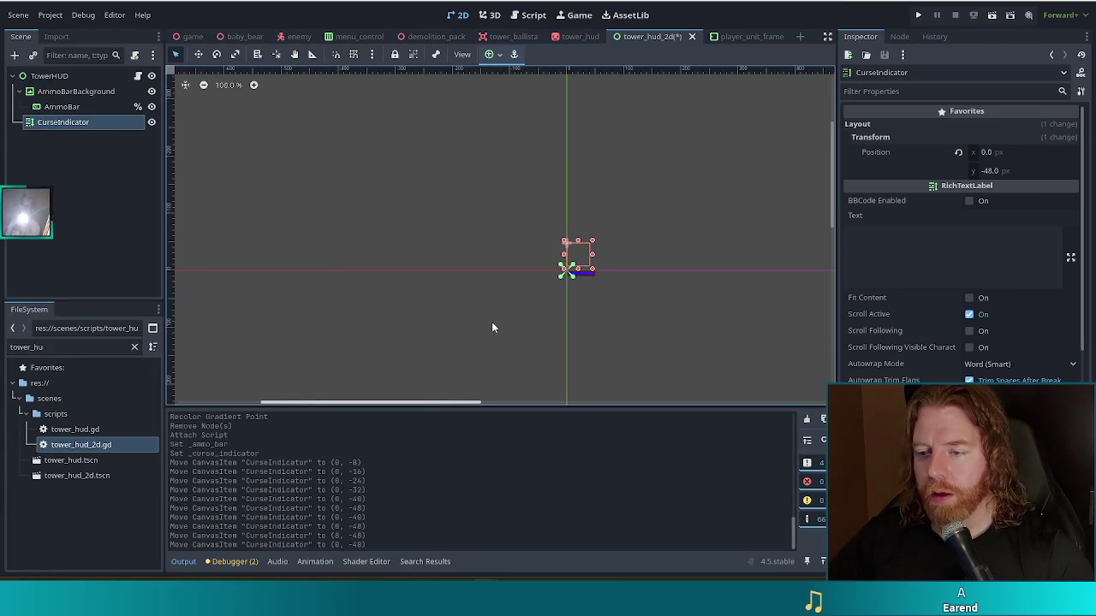
key("Down")
key("Down")
key("Down")
key("Right")
key("Right")
key("Right")
key("Right")
key("Left")
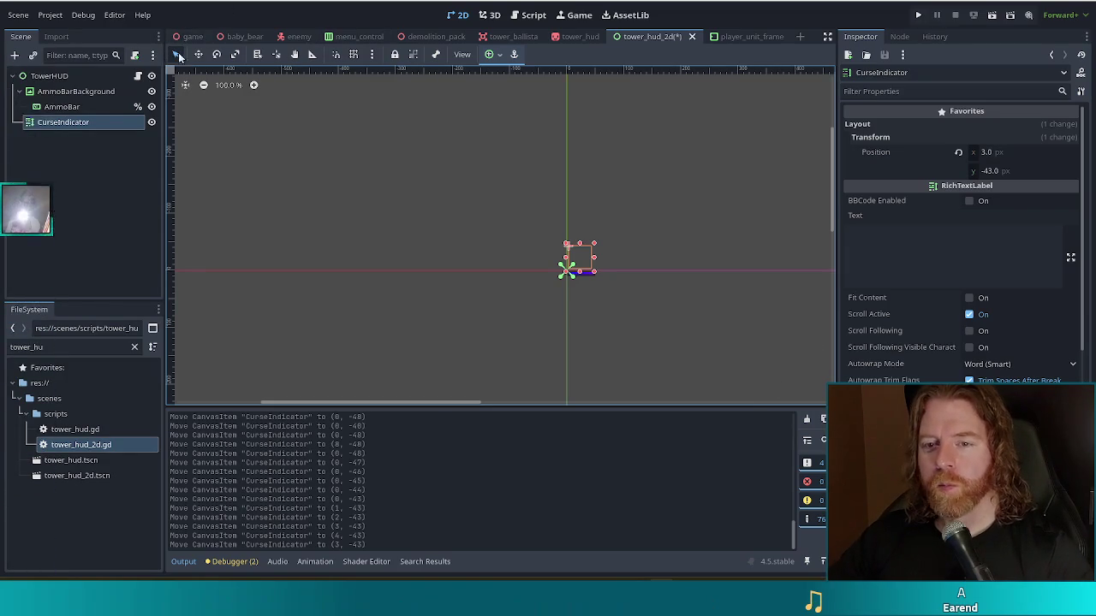
key("ctrl+s")
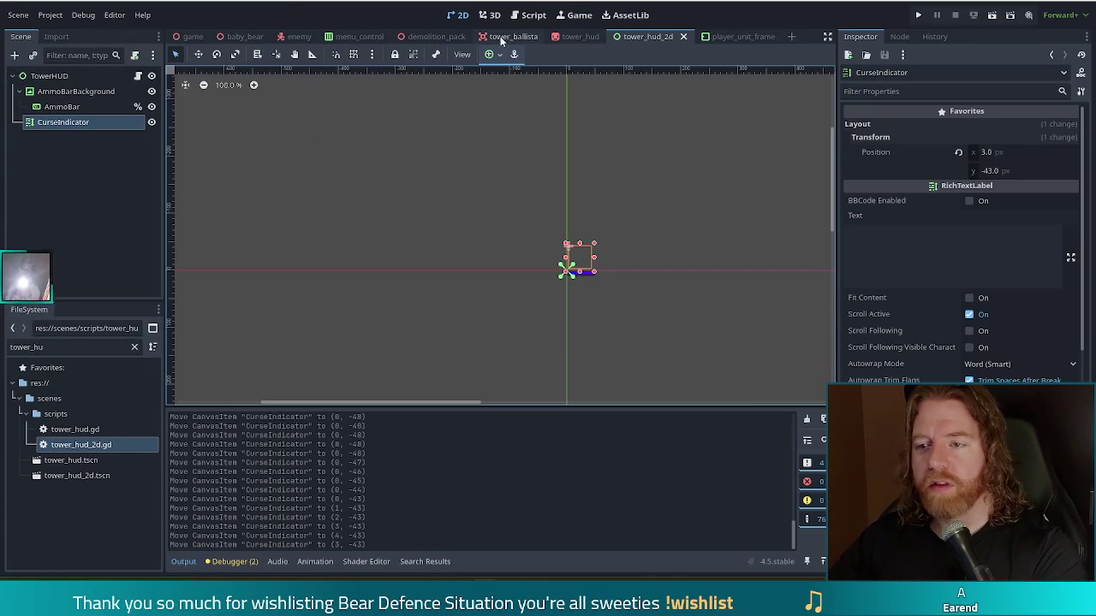
- Run the game, start level 1, build a Ballista beside the upper-left path, then stop
left_click(922, 16)
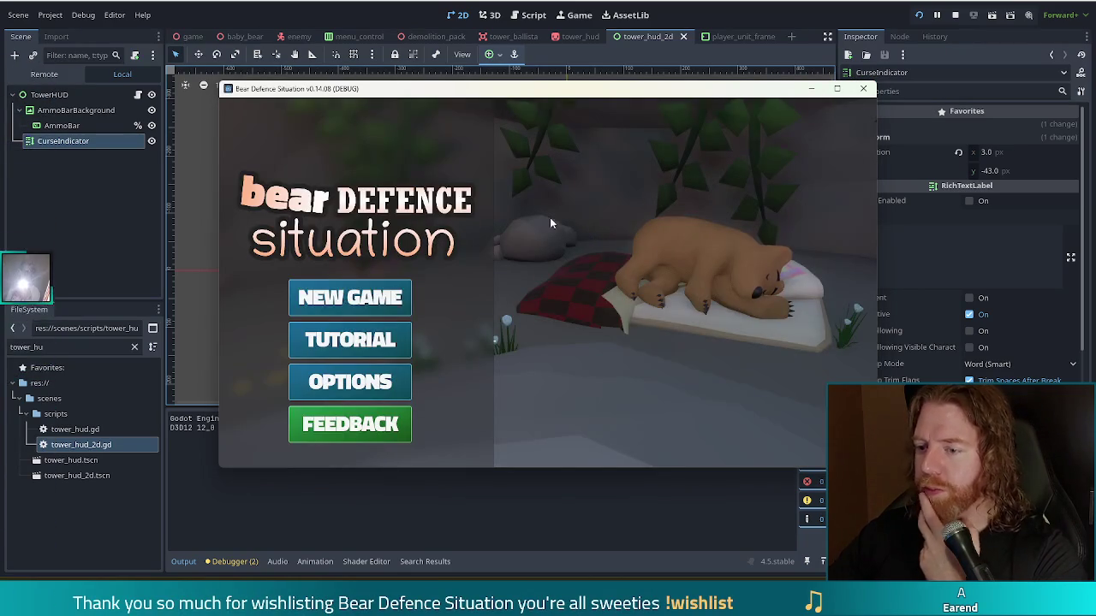
left_click(368, 300)
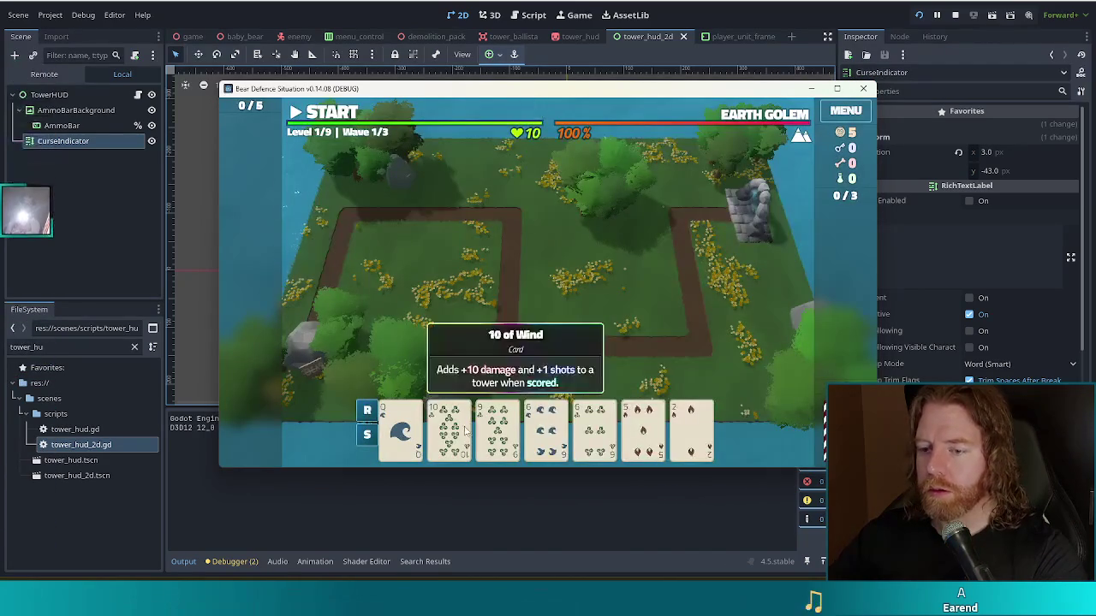
left_click(449, 428)
left_click(495, 366)
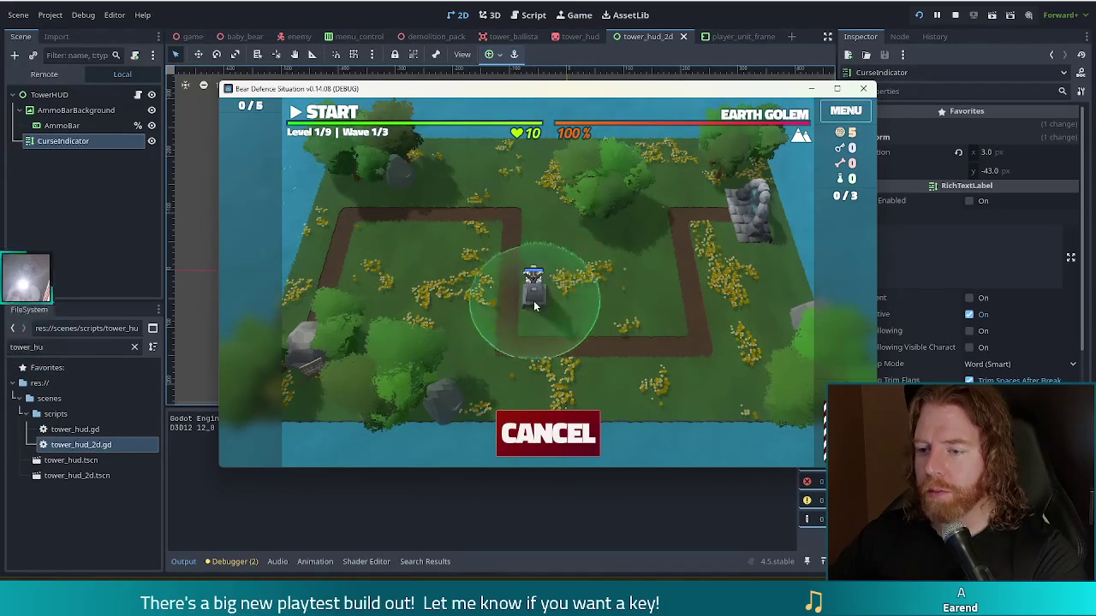
left_click(462, 252)
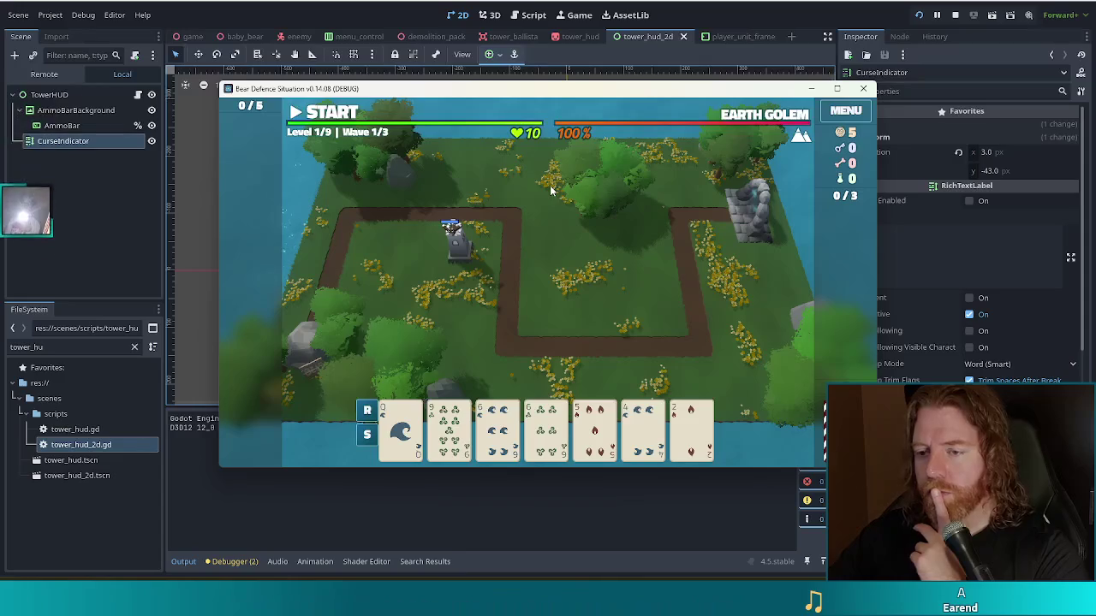
left_click(952, 17)
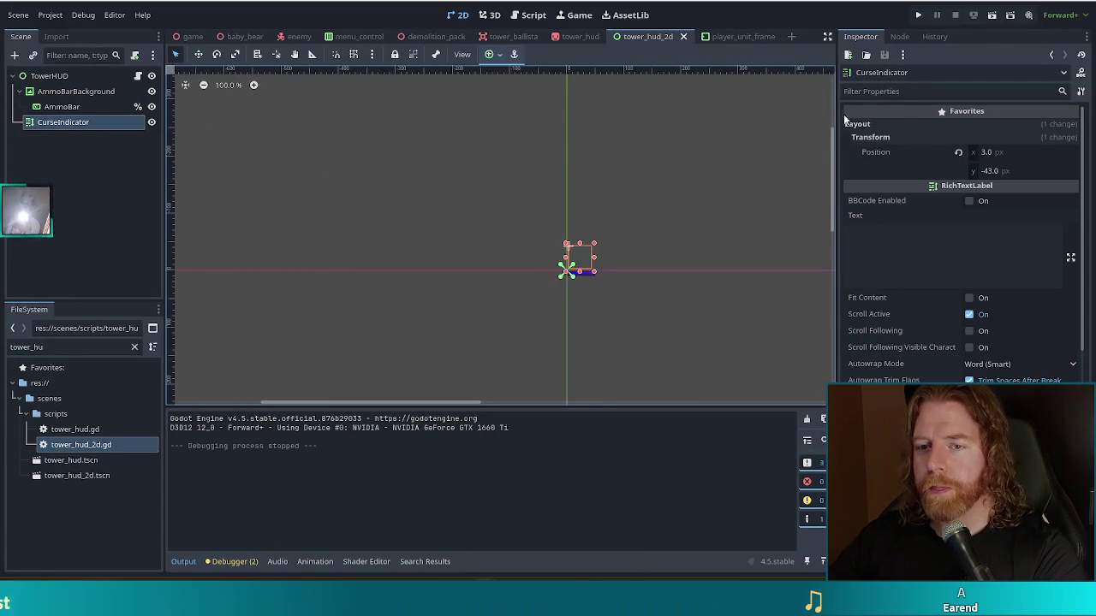
- Select the TowerHUD root and switch to the tower_ballista scene tab
left_click(51, 75)
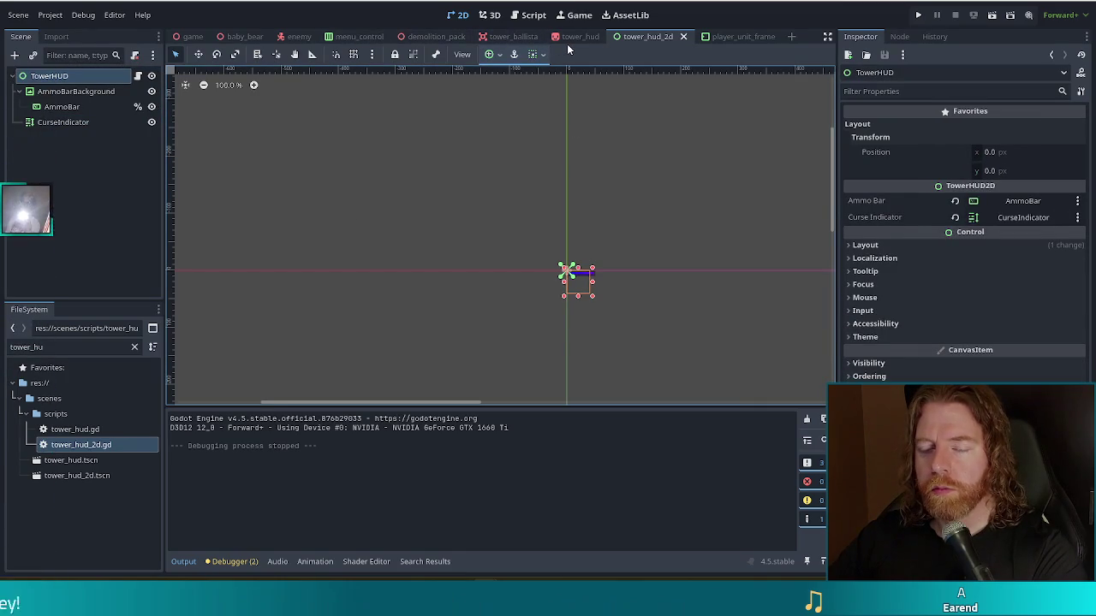
left_click(512, 36)
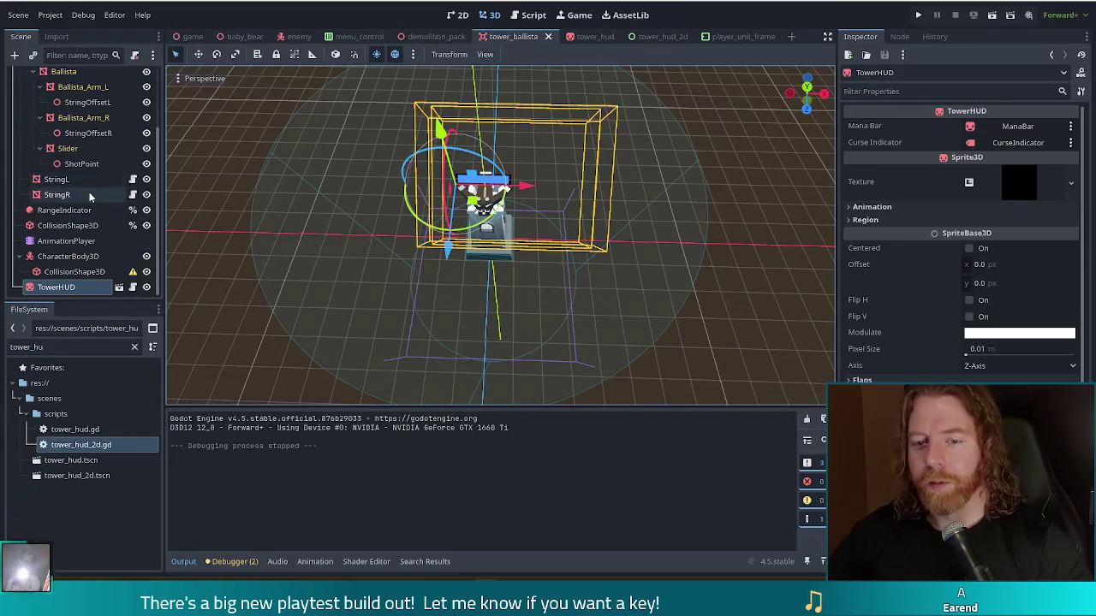
- Hide the 3D TowerHUD node and add tower_hud_2d.tscn to the ballista scene as TowerHUD2
left_click_drag(657, 303, 706, 213)
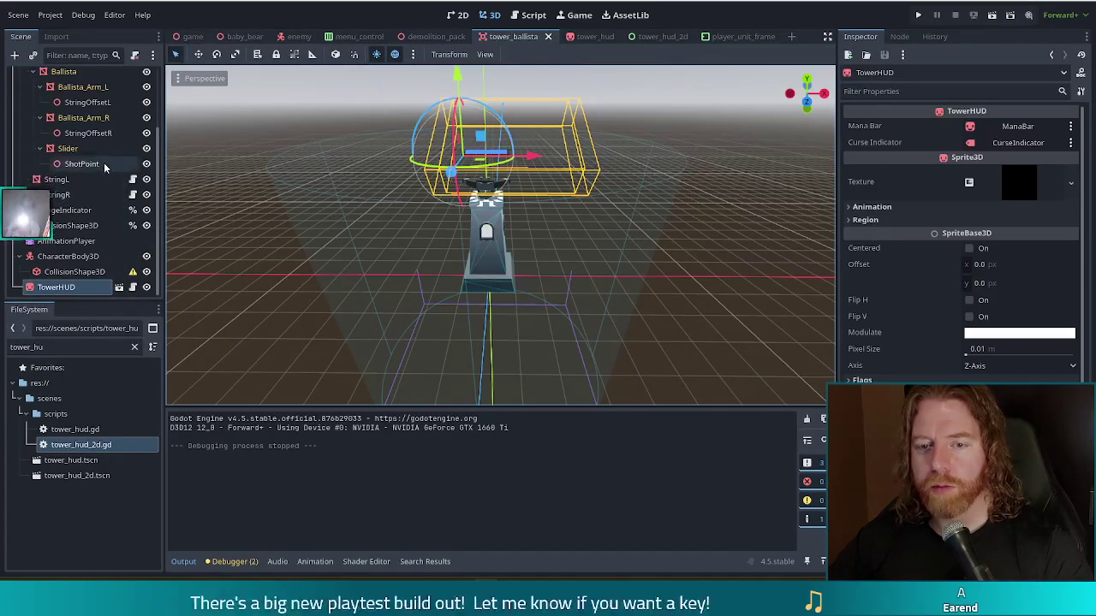
scroll(105, 168, "up", 3)
scroll(104, 168, "down", 3)
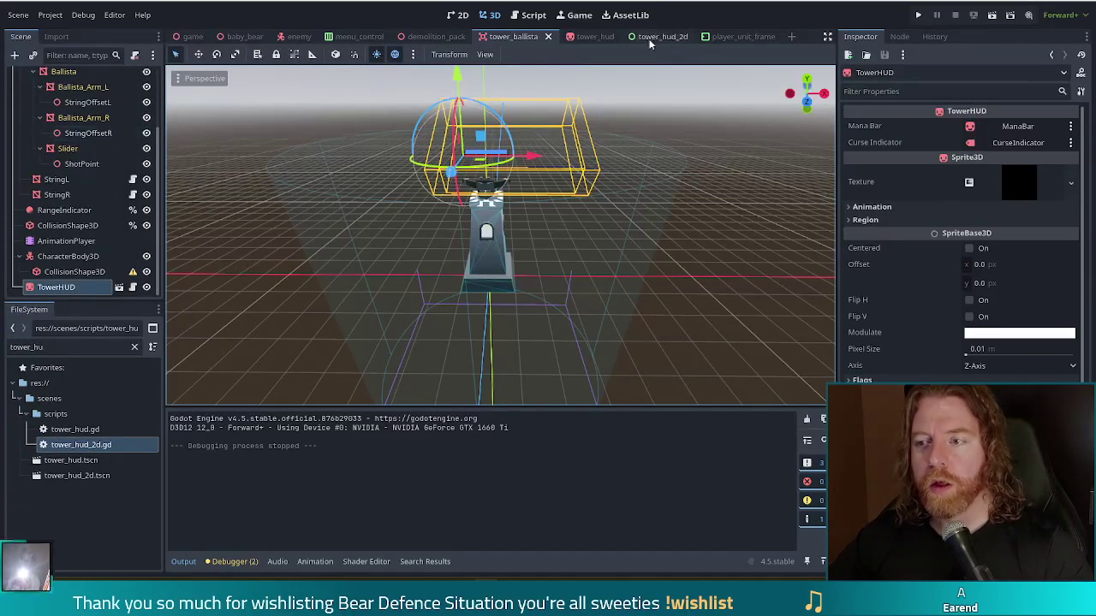
left_click(72, 480)
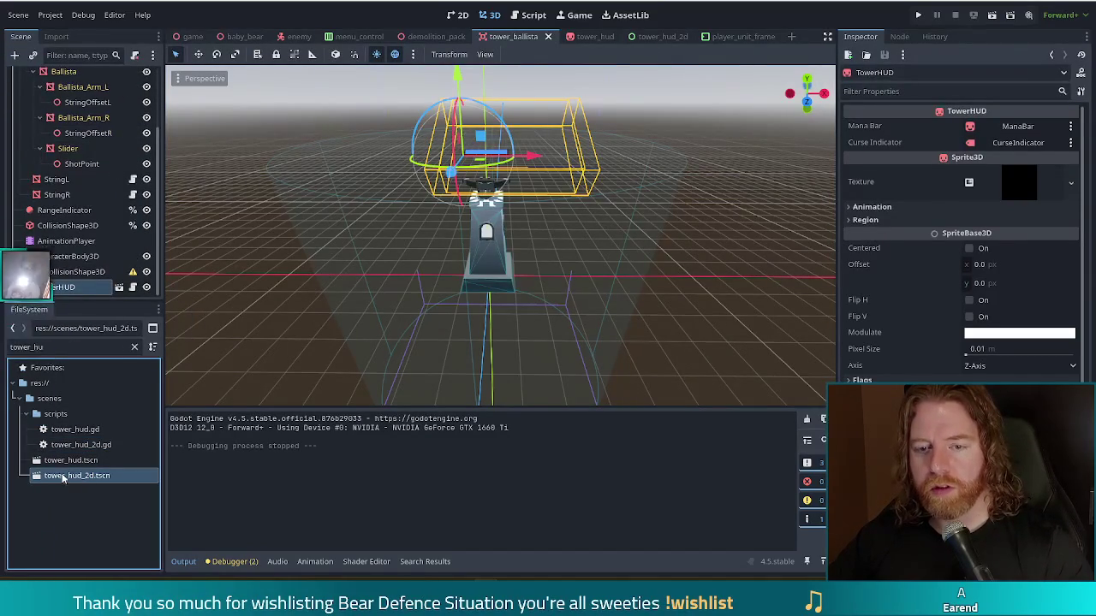
left_click(148, 292)
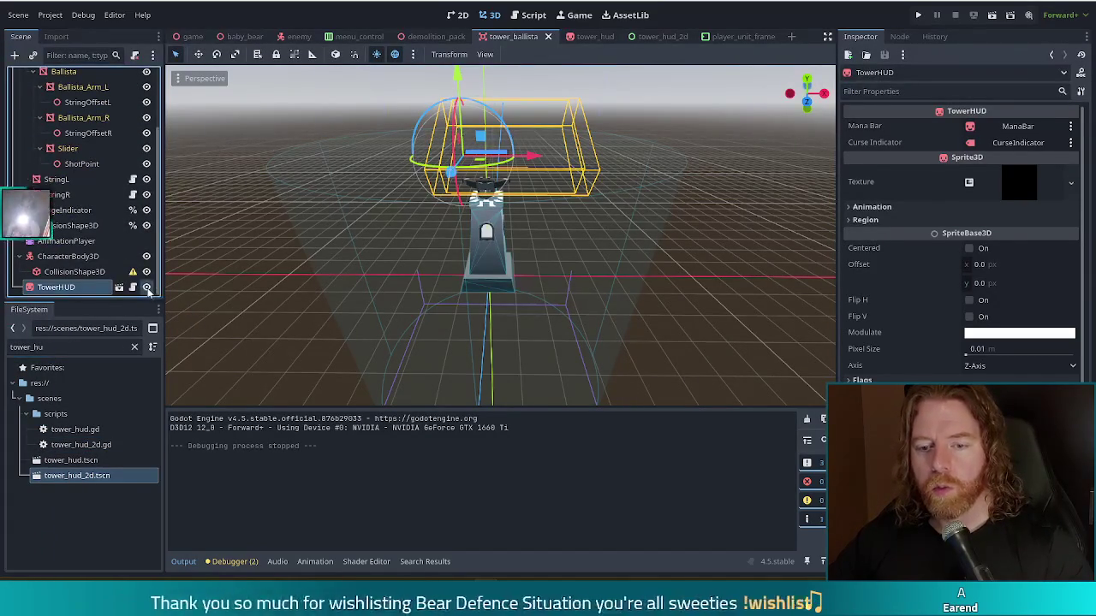
left_click(147, 292)
scroll(86, 257, "up", 3)
mouse_move(76, 482)
left_mouse_down()
mouse_move(90, 107)
mouse_move(58, 75)
left_mouse_up()
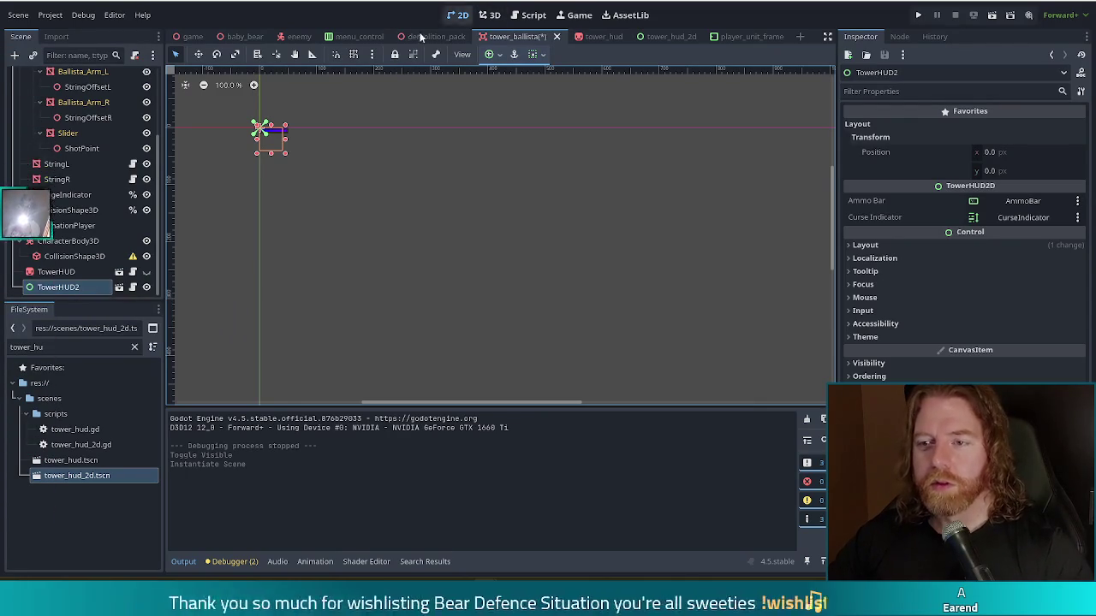
- Save the ballista scene and hide the TowerHUD2 instance
key("ctrl+s")
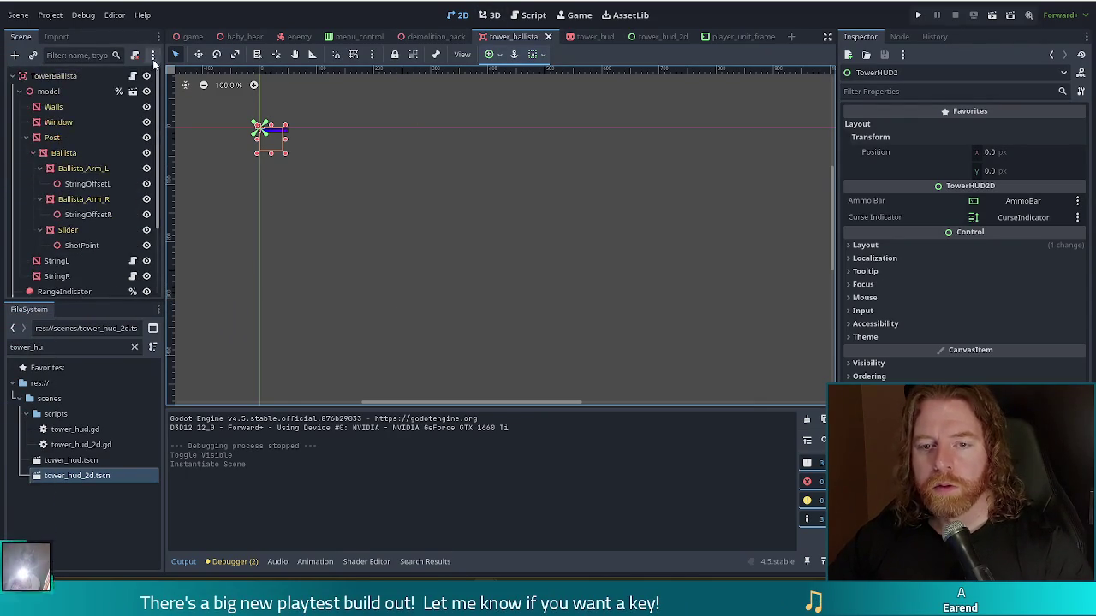
scroll(111, 226, "down", 3)
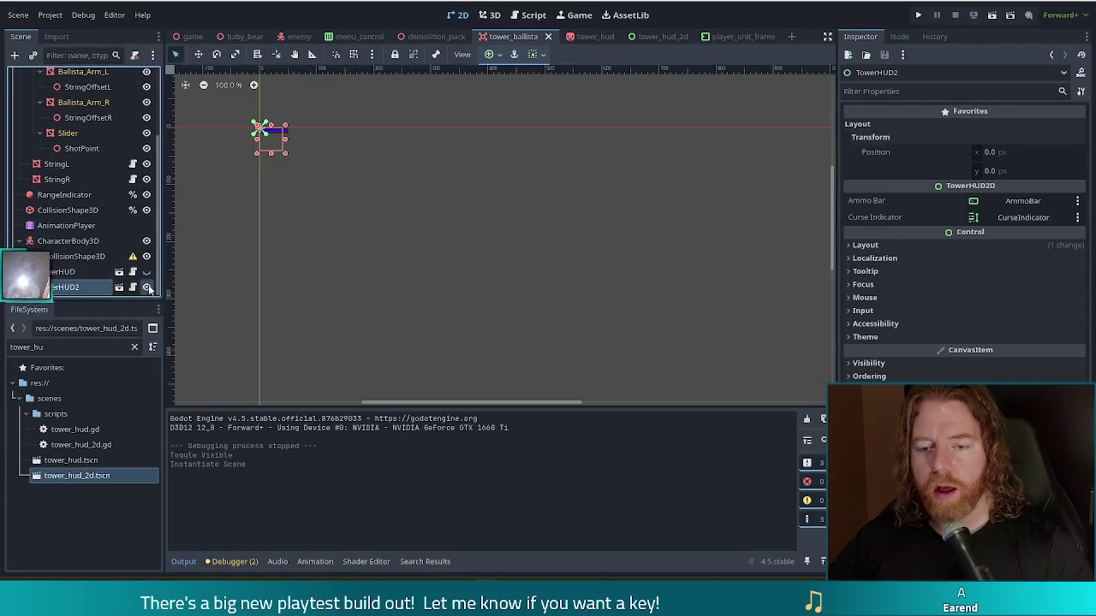
left_click(147, 283)
scroll(99, 200, "up", 3)
- Open the TowerBallista root's attached script and switch to tower_3d.gd
scroll(116, 94, "up", 2)
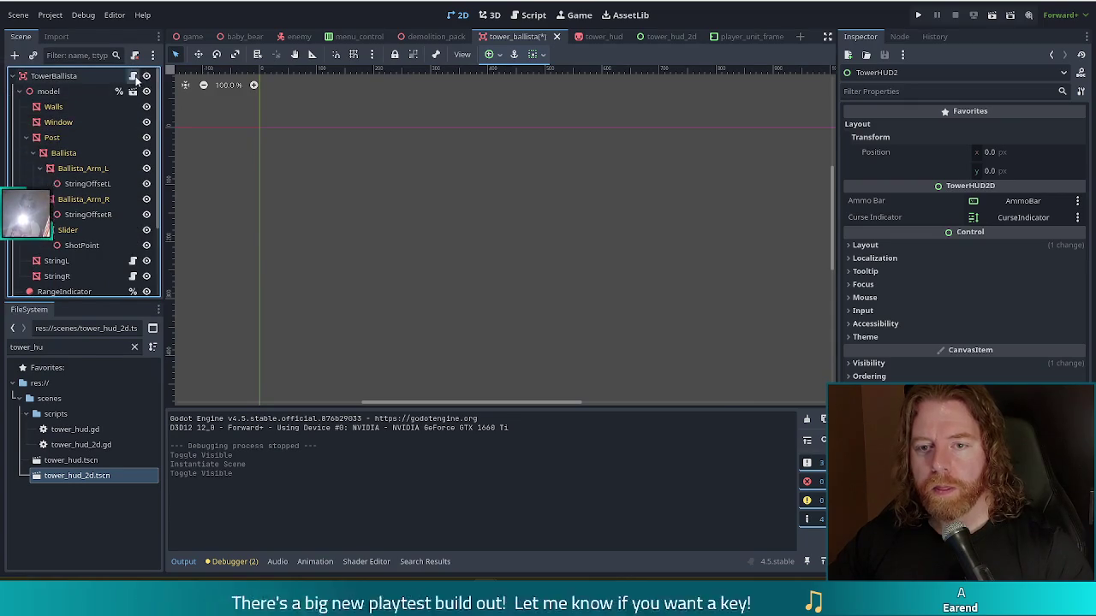
left_click(133, 75)
left_click(200, 121)
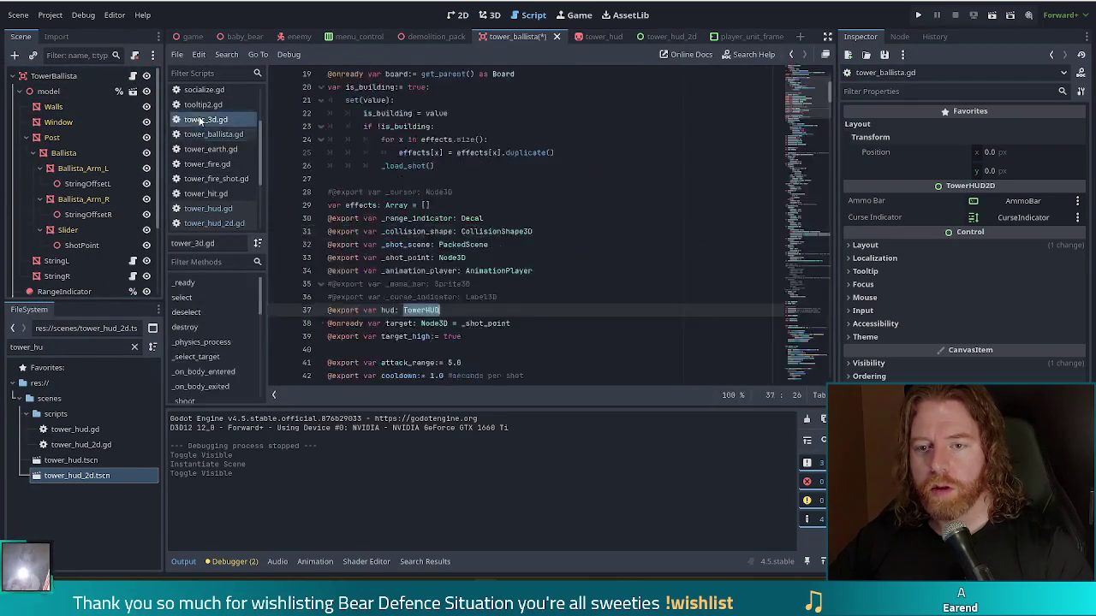
- Search tower_3d.gd for 'plac'
left_click(484, 206)
scroll(514, 205, "up", 6)
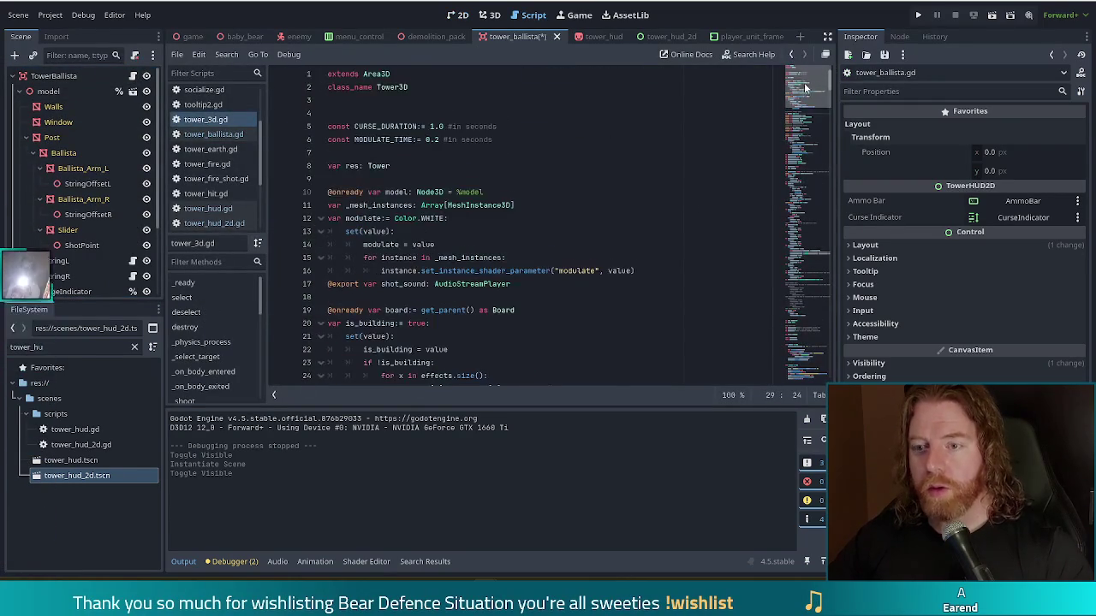
left_click(584, 176)
key("ctrl+f")
type("pla")
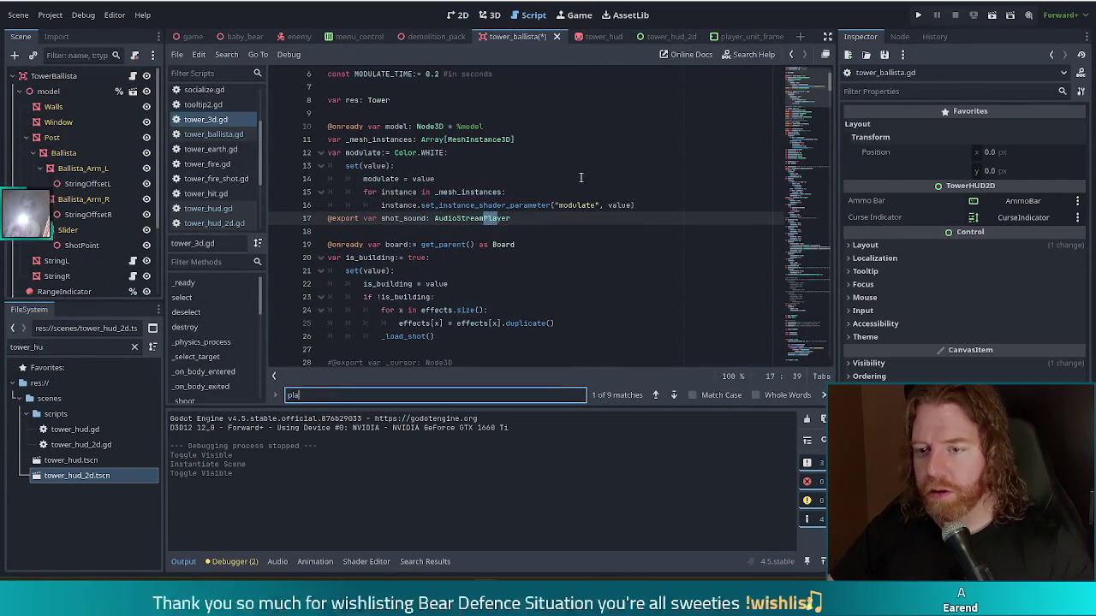
type("c")
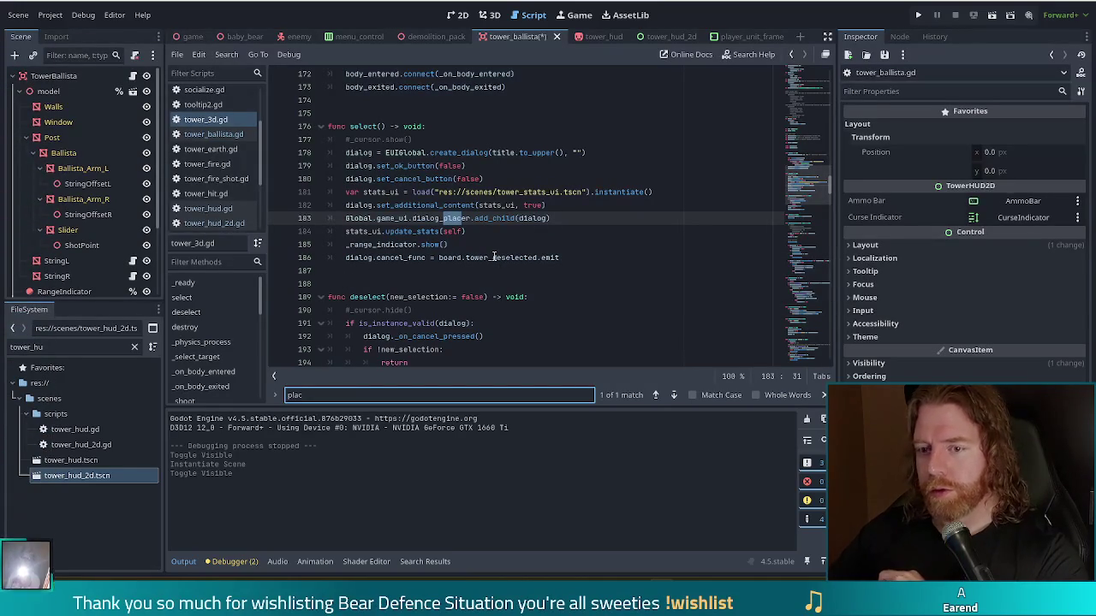
- Inspect the select() function's tower_stats_ui code around lines 181-185
left_click(394, 206)
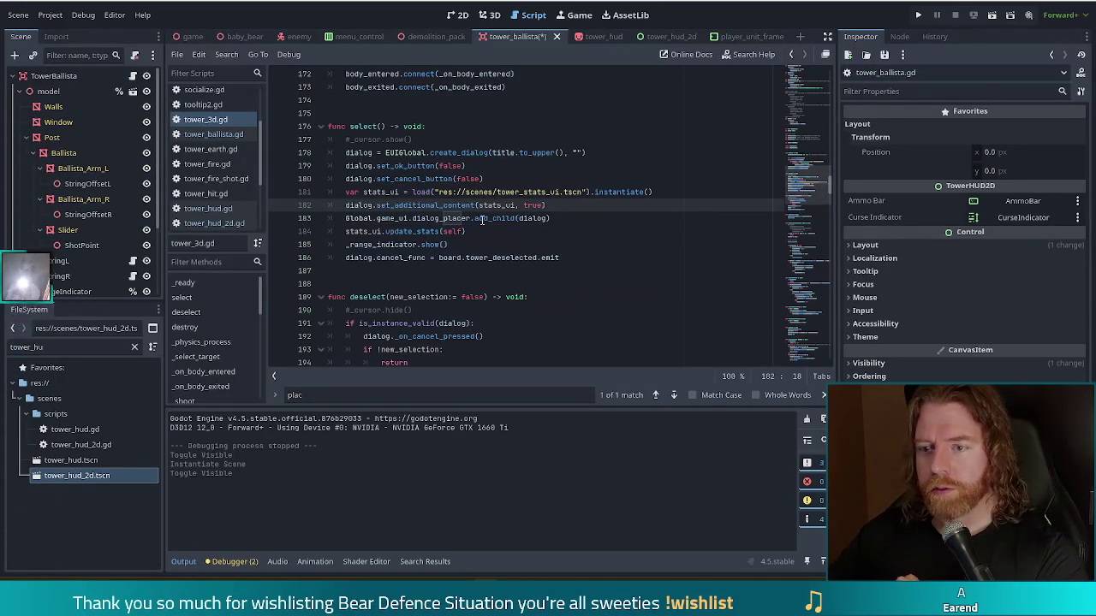
right_click(802, 182)
left_click(745, 200)
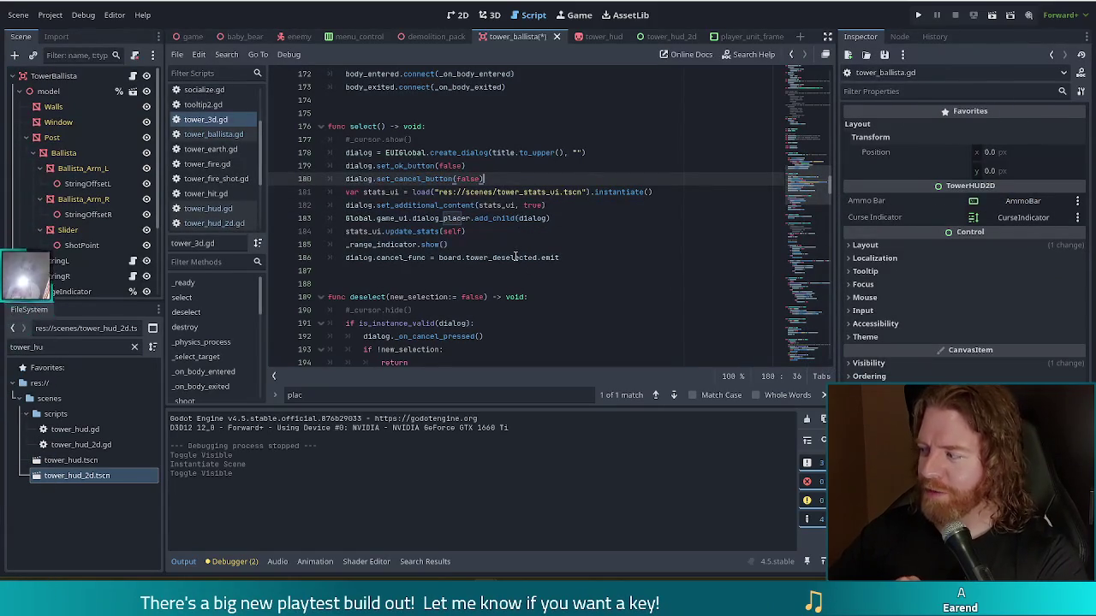
mouse_move(516, 257)
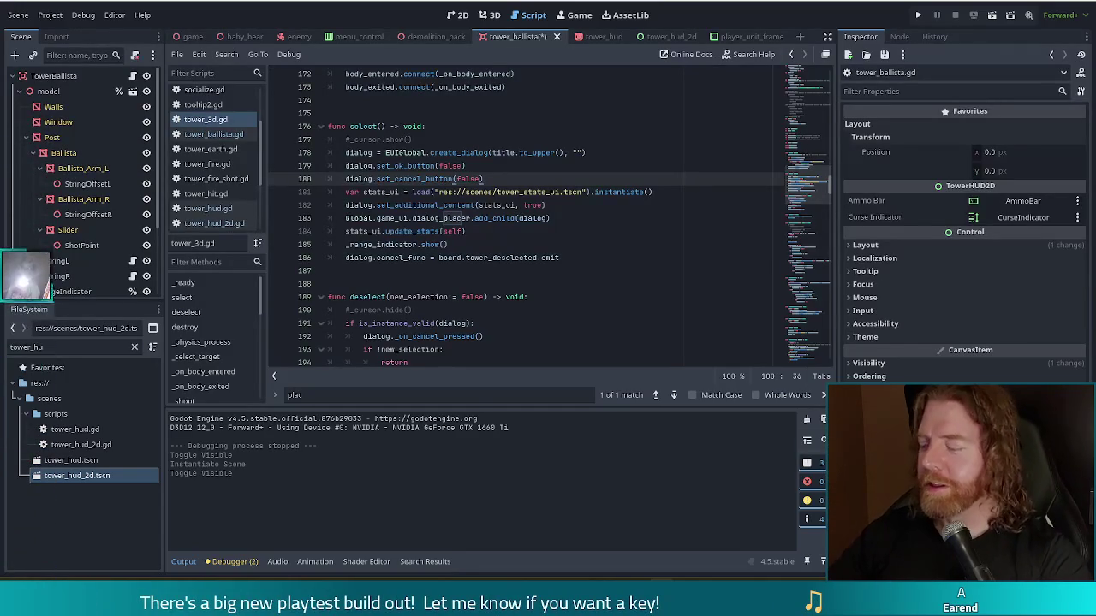
left_click(552, 203)
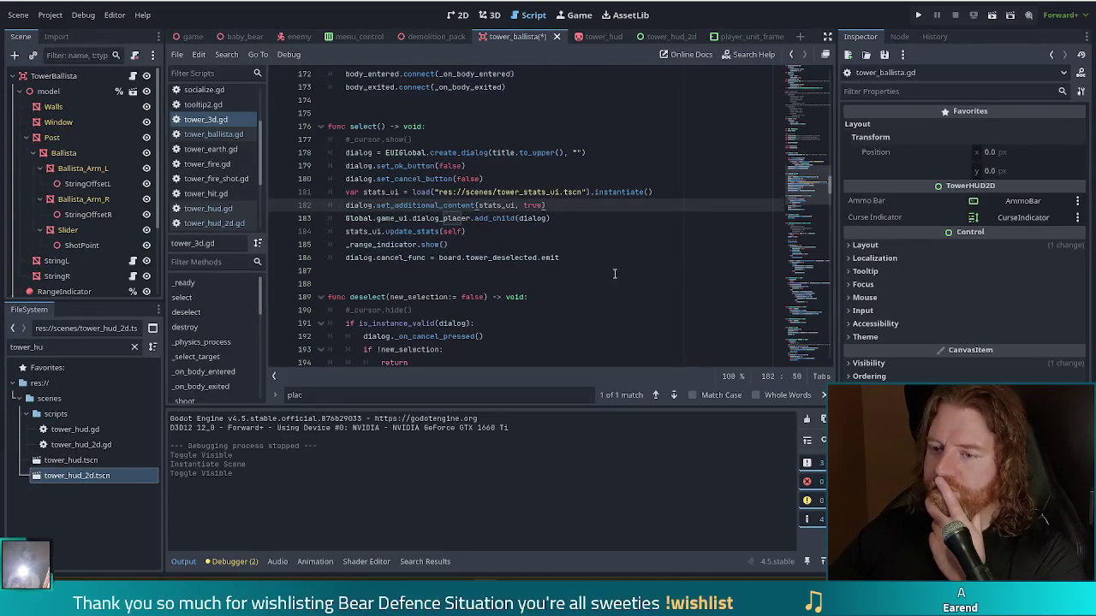
left_click(500, 192)
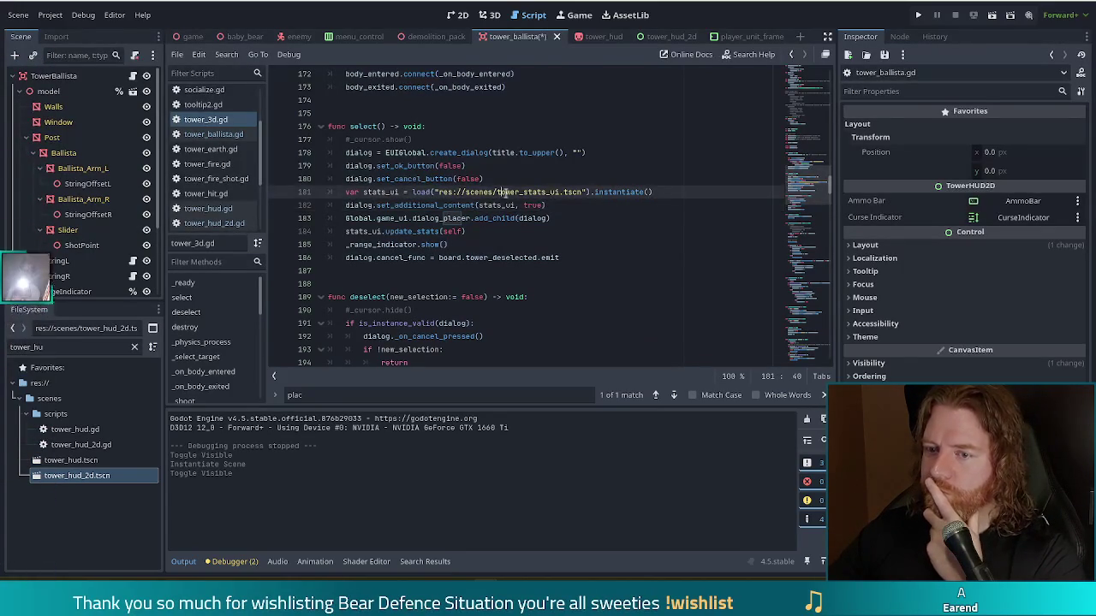
left_click_drag(258, 287, 268, 394)
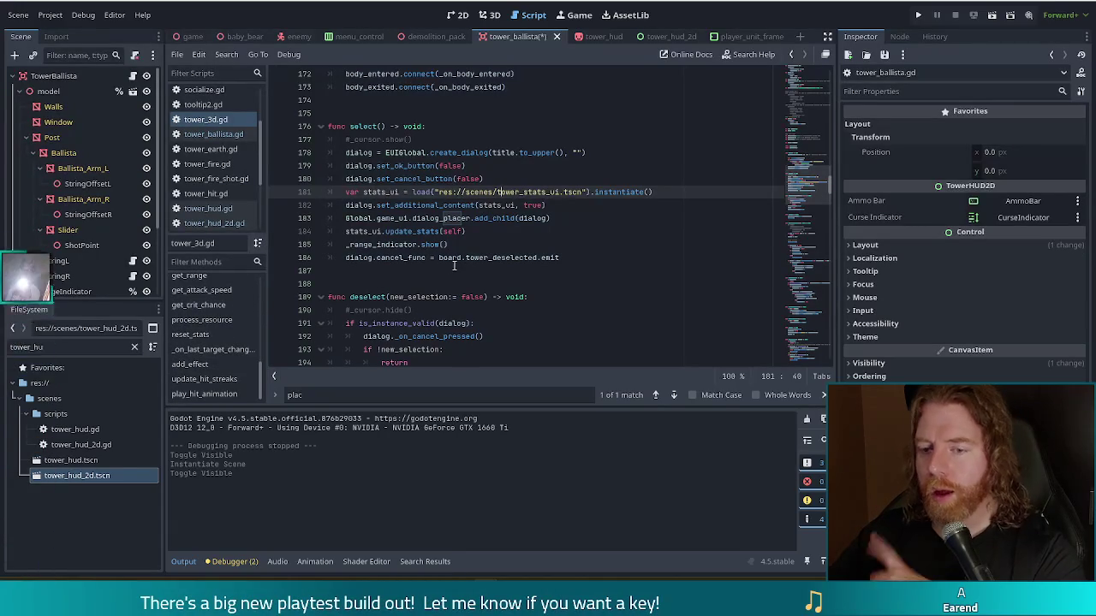
left_click(518, 246)
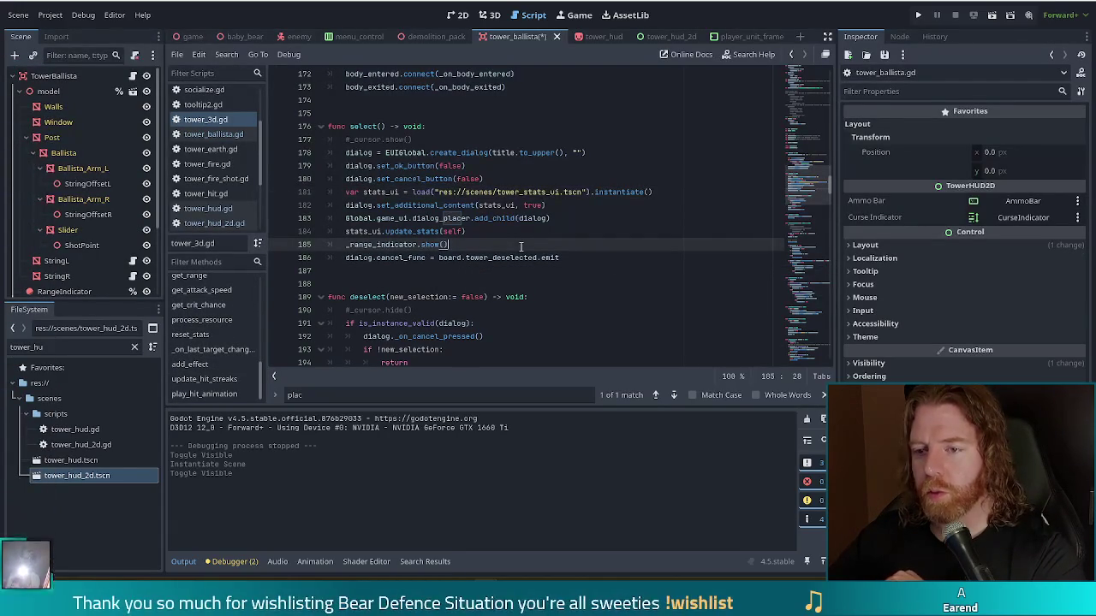
mouse_move(800, 185)
left_mouse_down()
mouse_move(794, 352)
mouse_move(809, 63)
left_mouse_up()
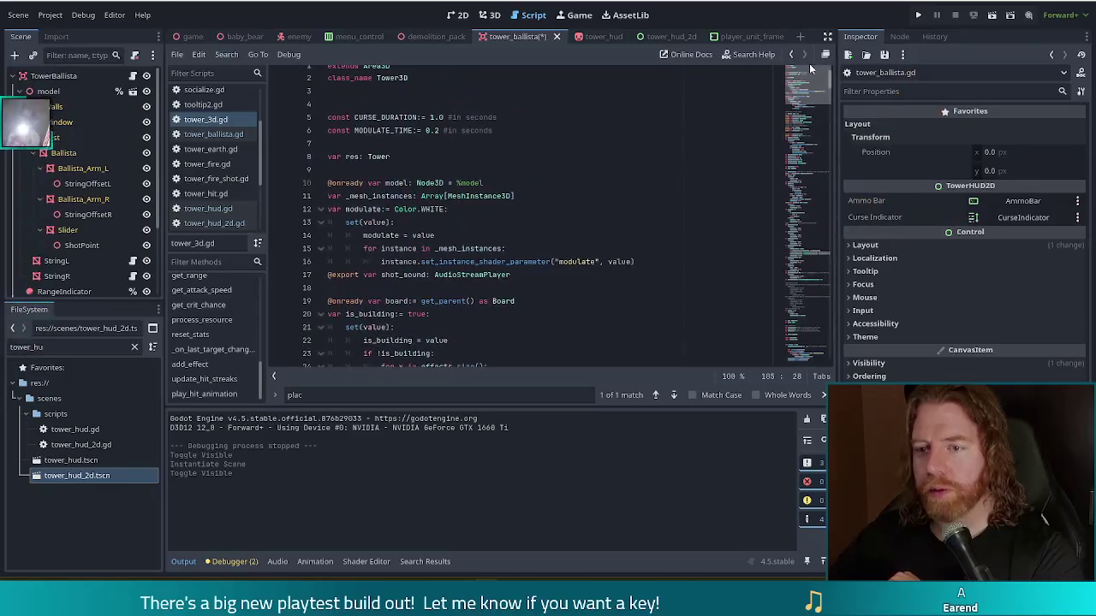
- Switch to board.gd and search it for 'tower_placed'
left_click(560, 236)
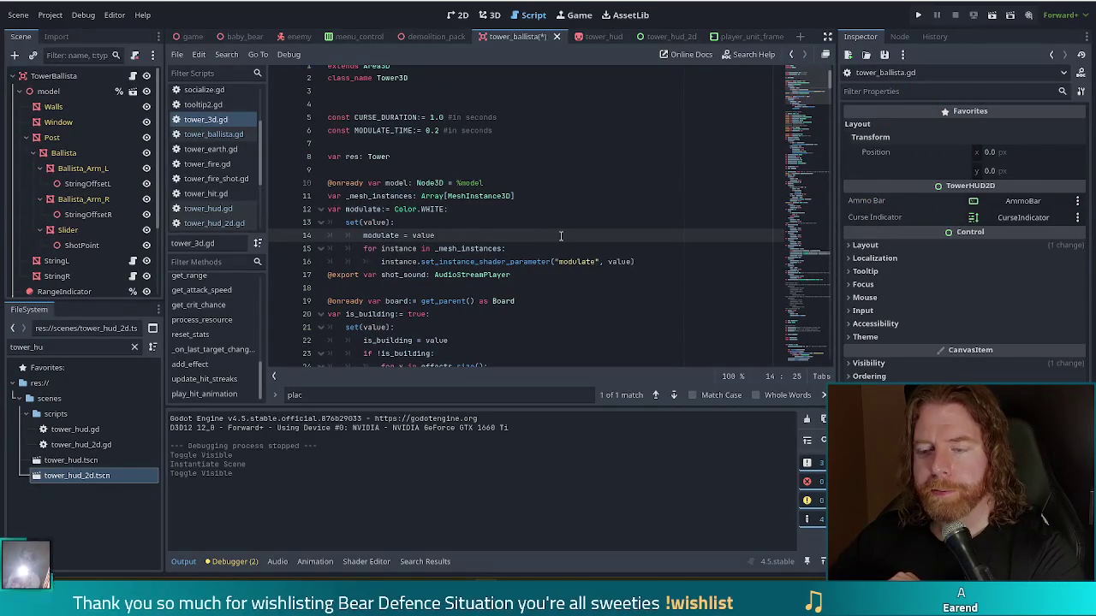
scroll(561, 236, "down", 2)
left_click(497, 214)
left_click(505, 223, "ctrl")
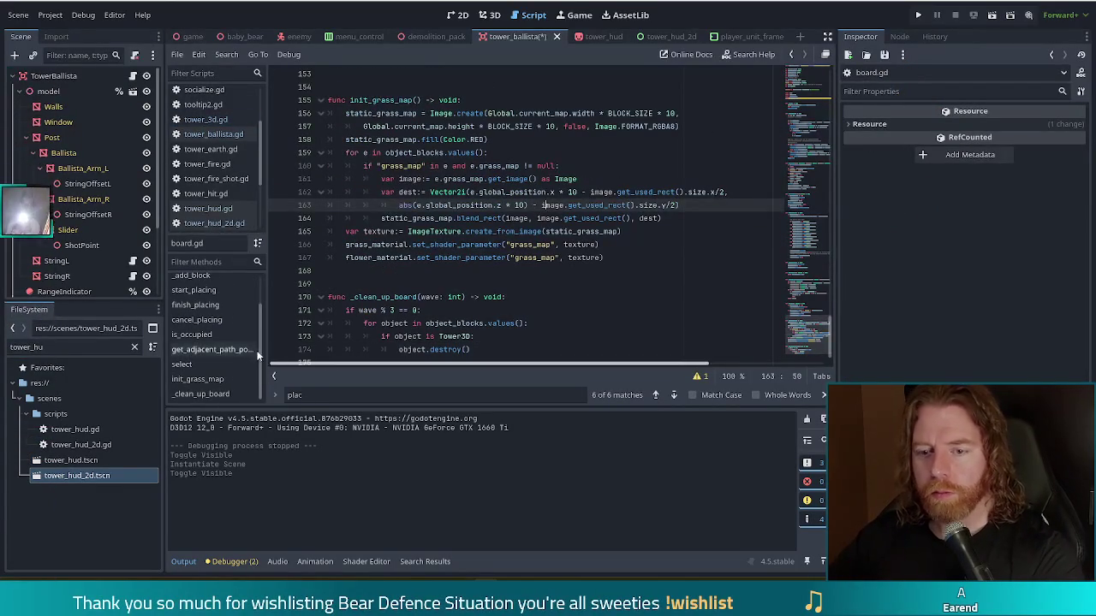
left_click(323, 394)
type("e")
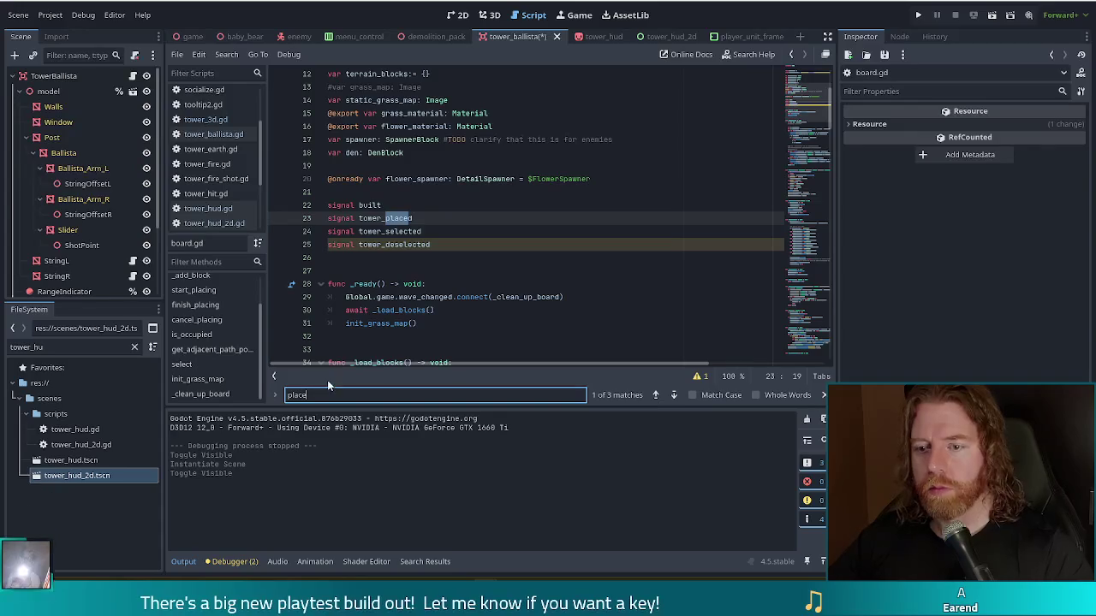
left_click(386, 218)
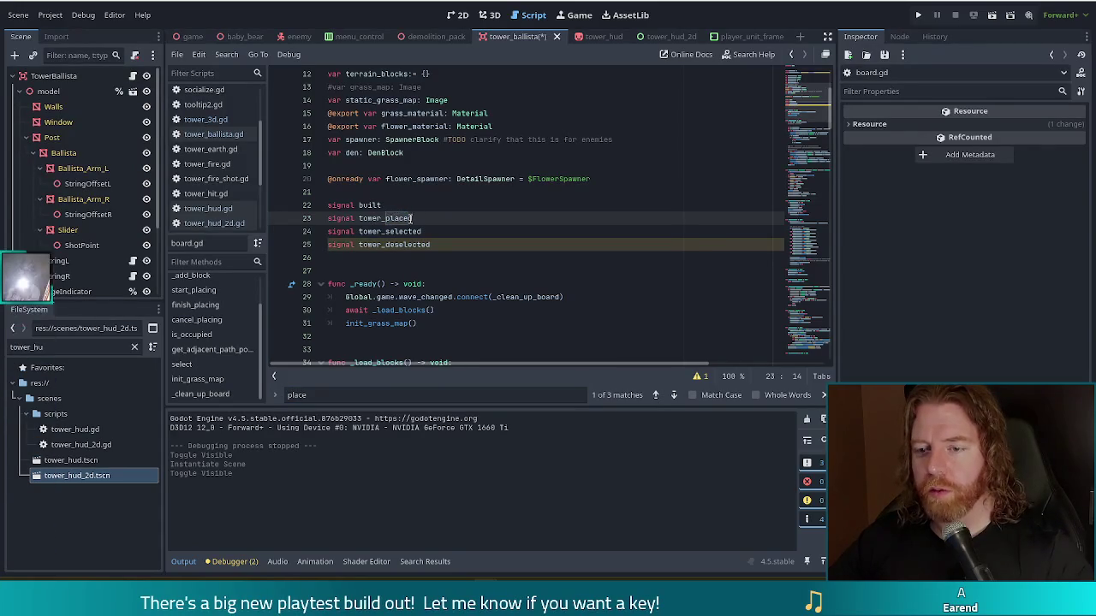
key("ctrl+f")
type("tower_pace")
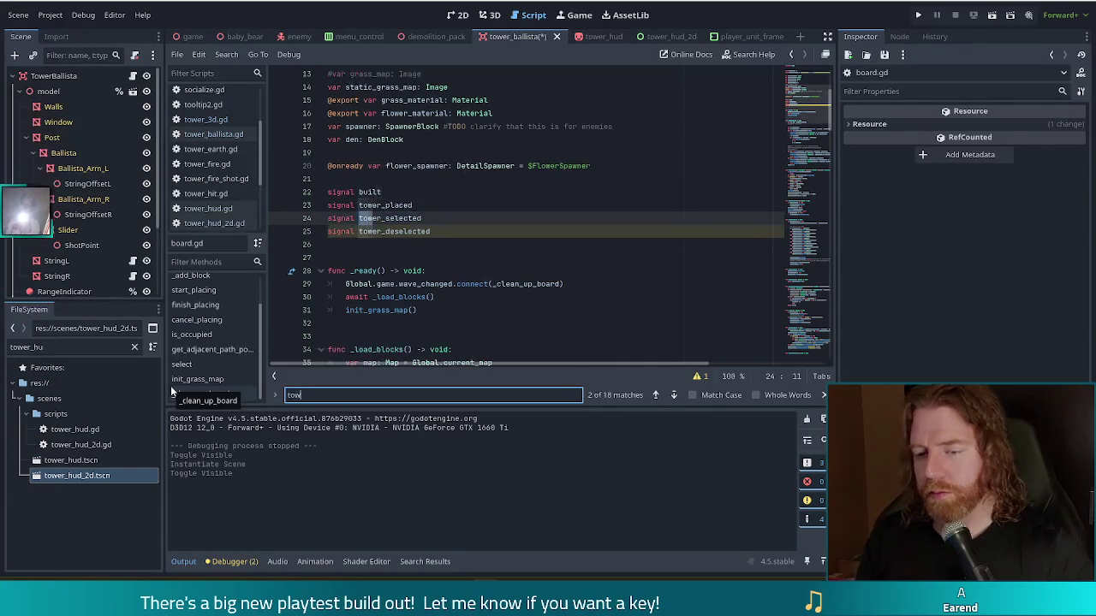
key("BackSpace")
key("BackSpace")
key("BackSpace")
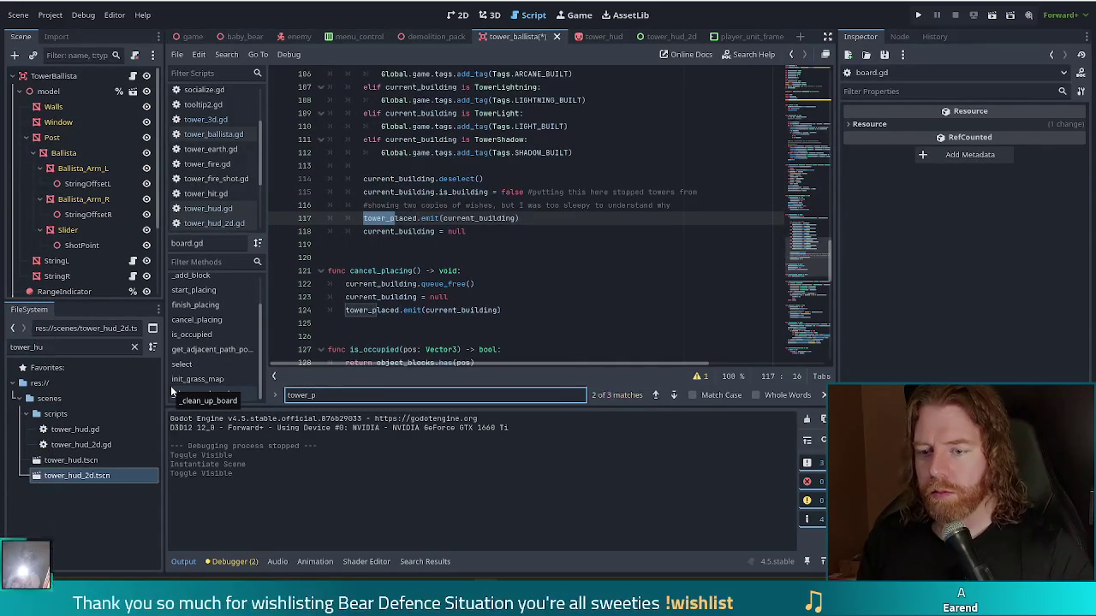
type("laced")
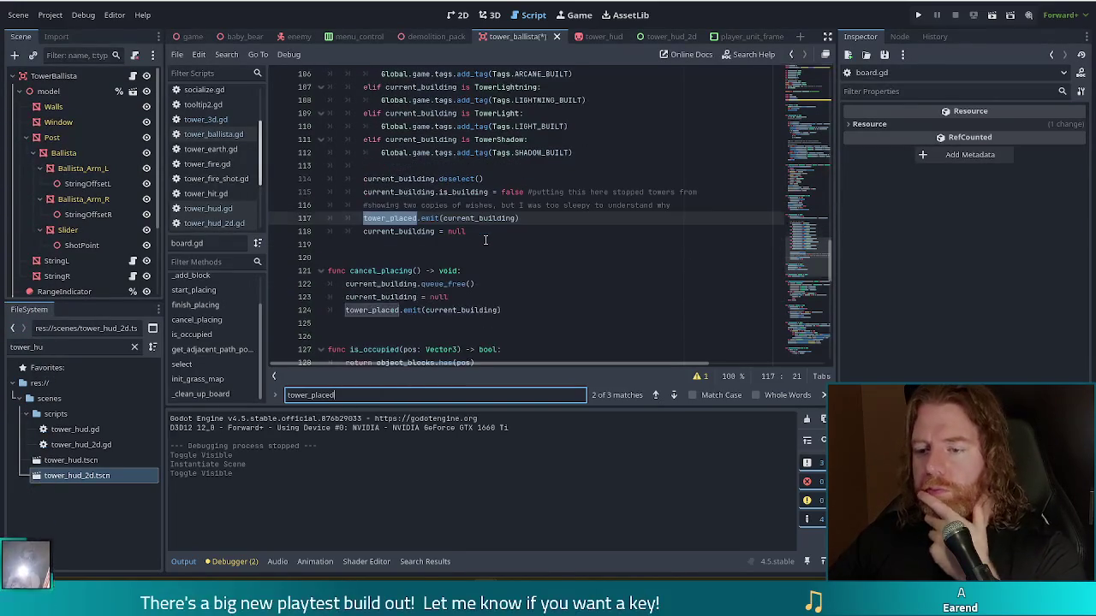
- Inspect the is_building = false assignment in finish_placing on line 115, then return to tower_3d.gd
scroll(481, 249, "up", 7)
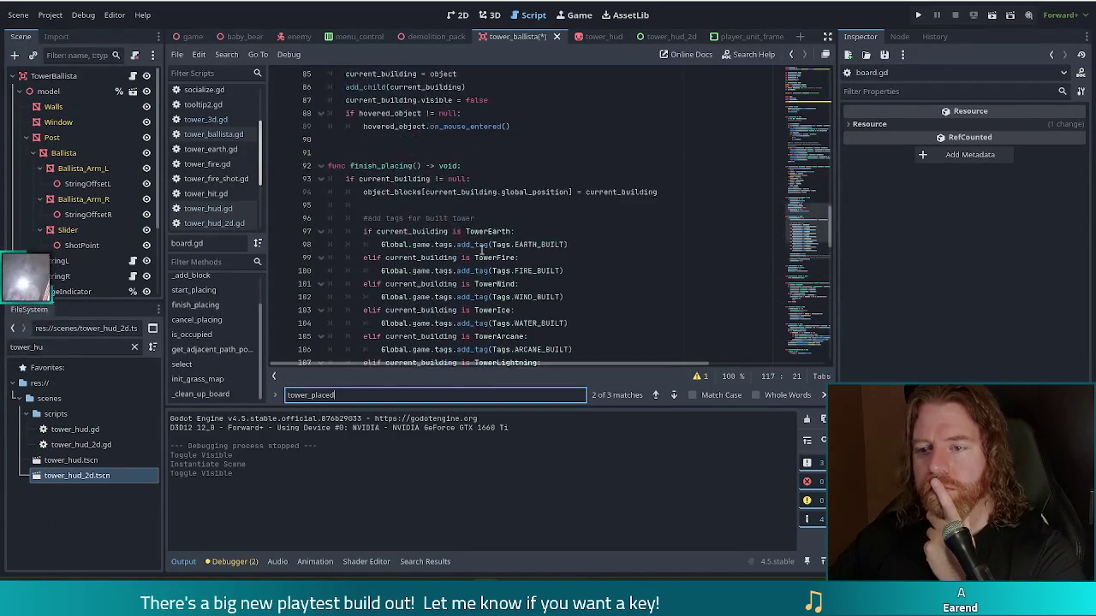
scroll(484, 256, "down", 1)
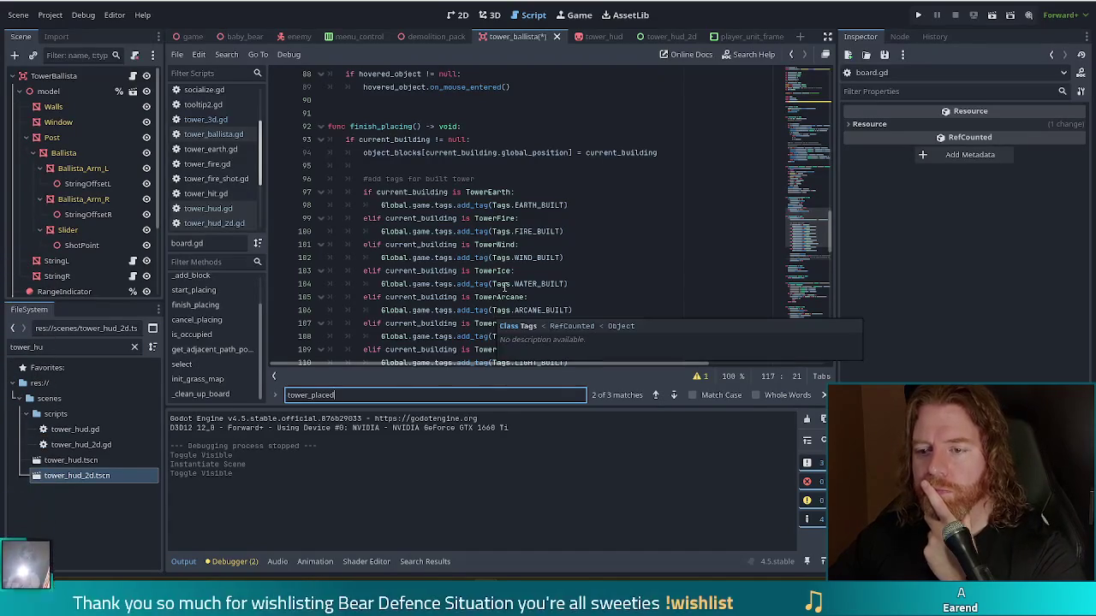
scroll(493, 308, "down", 3)
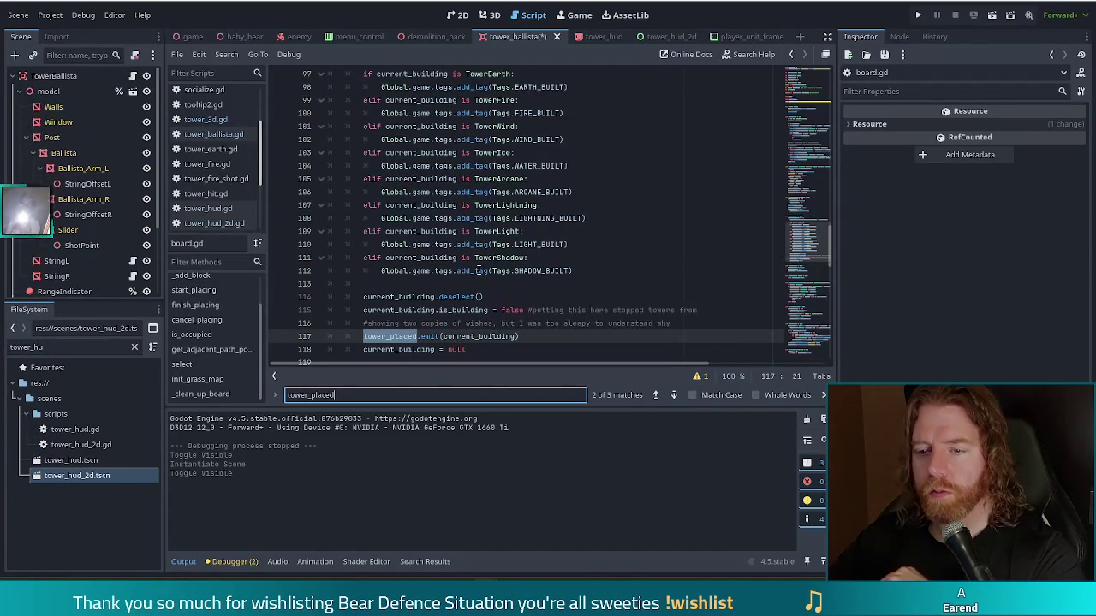
left_click(467, 309)
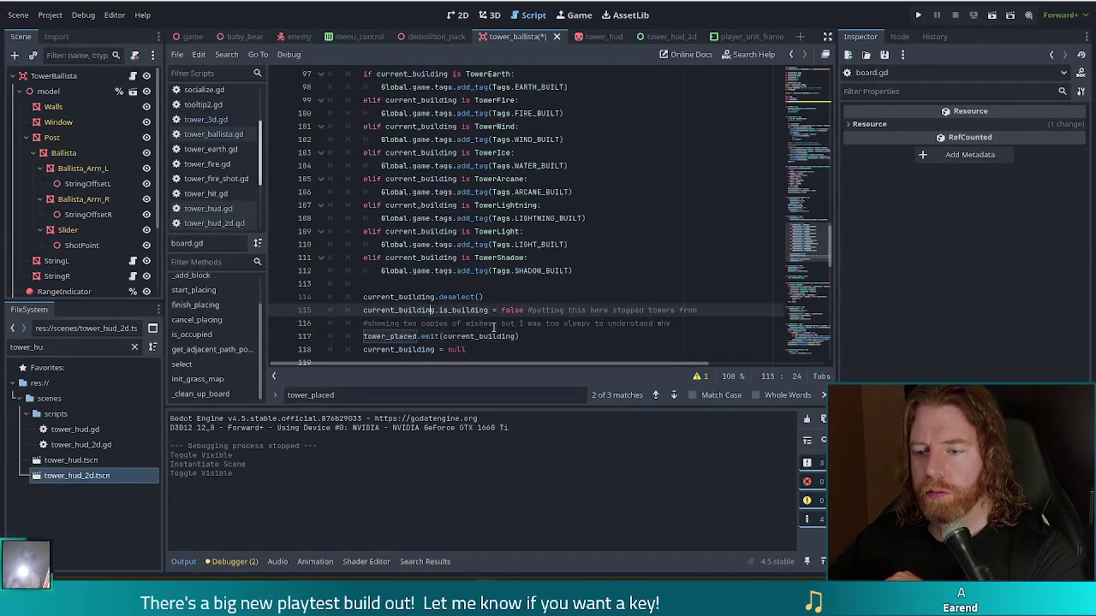
left_click_drag(522, 310, 408, 310)
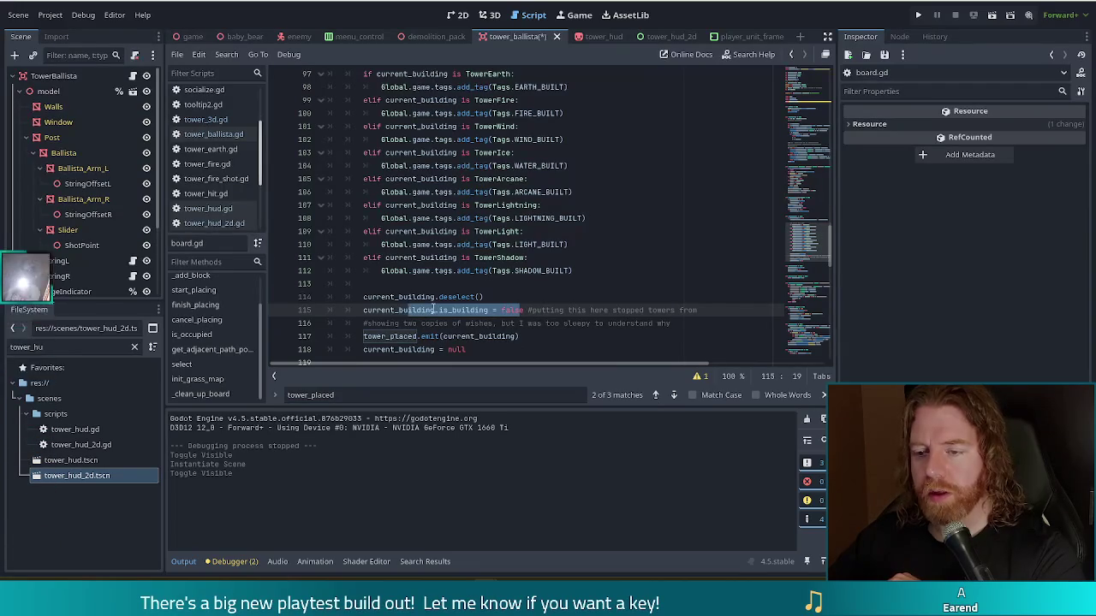
left_click(433, 309)
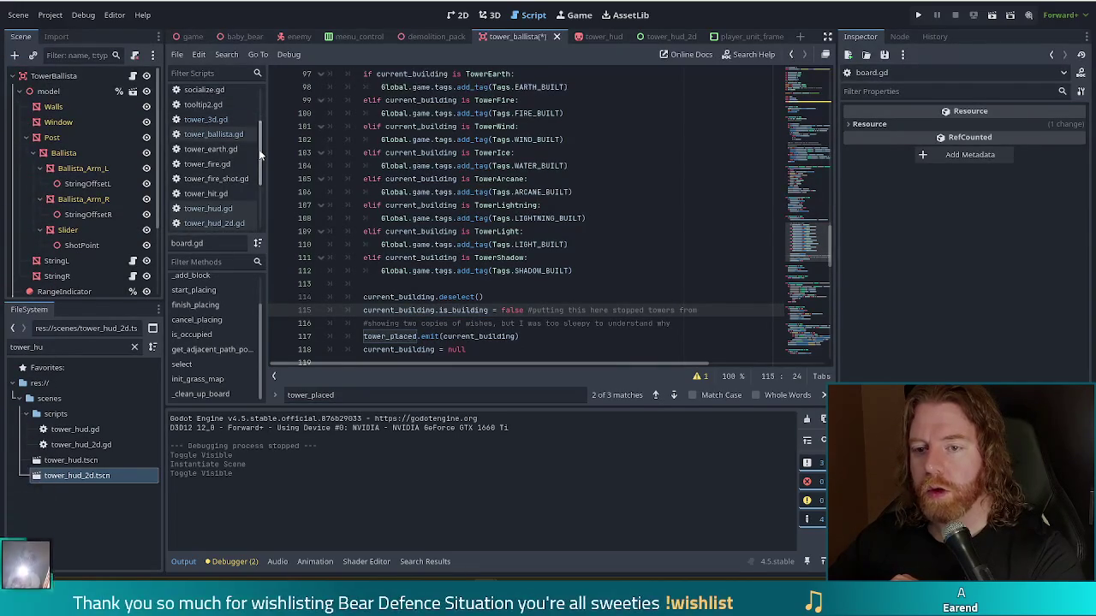
left_click_drag(261, 154, 261, 129)
left_click(210, 169)
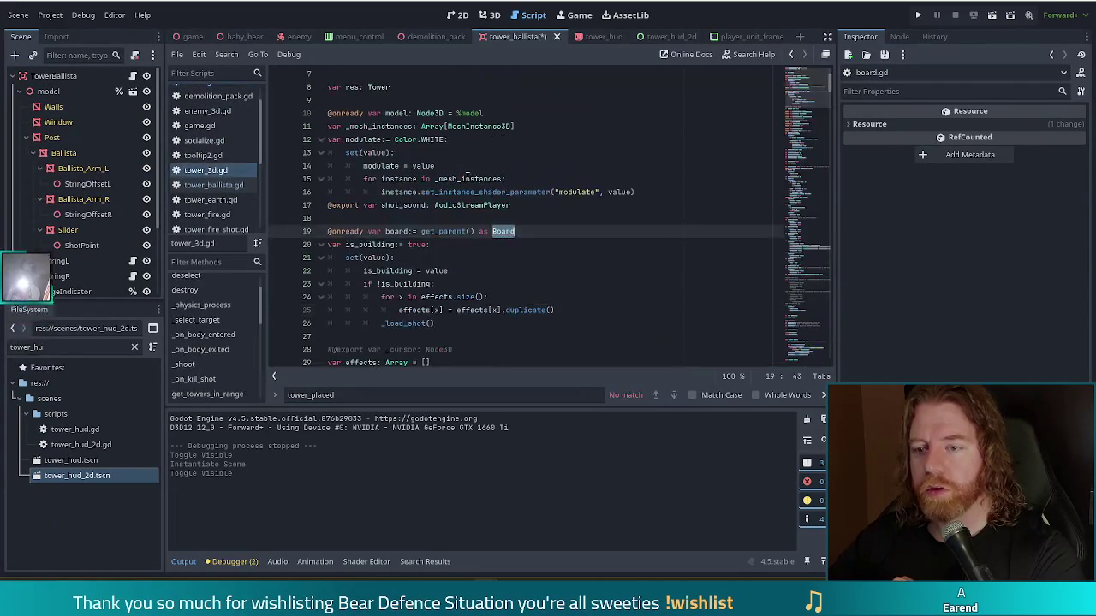
- Add a '#TODO show and position 2d hud' comment after _load_shot() in the is_building setter, and save
left_click(468, 176)
scroll(805, 71, "up", 2)
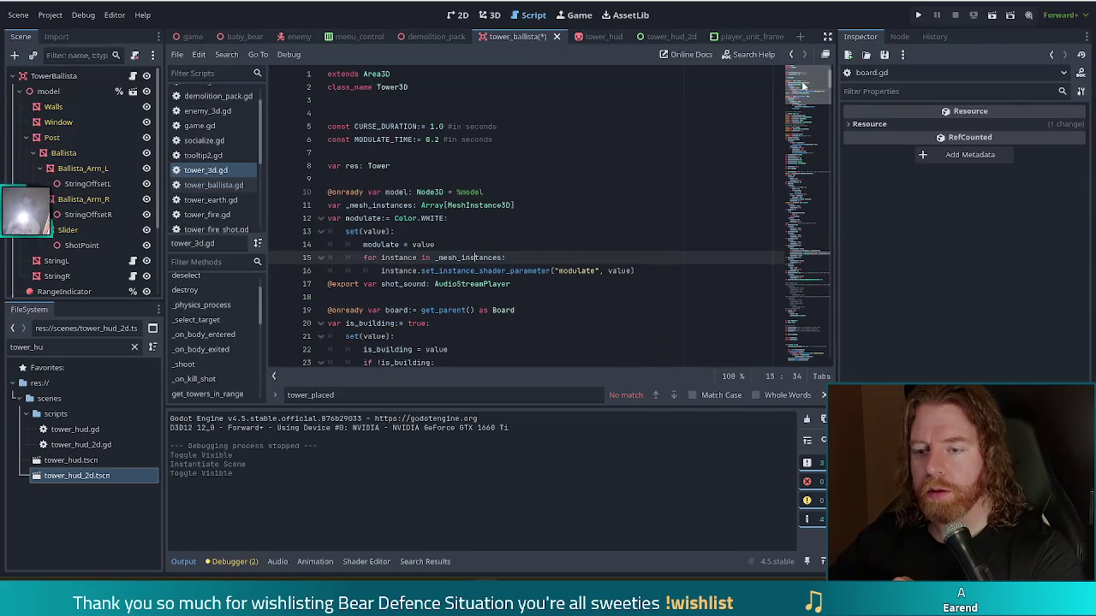
scroll(803, 86, "down", 4)
left_click(394, 227)
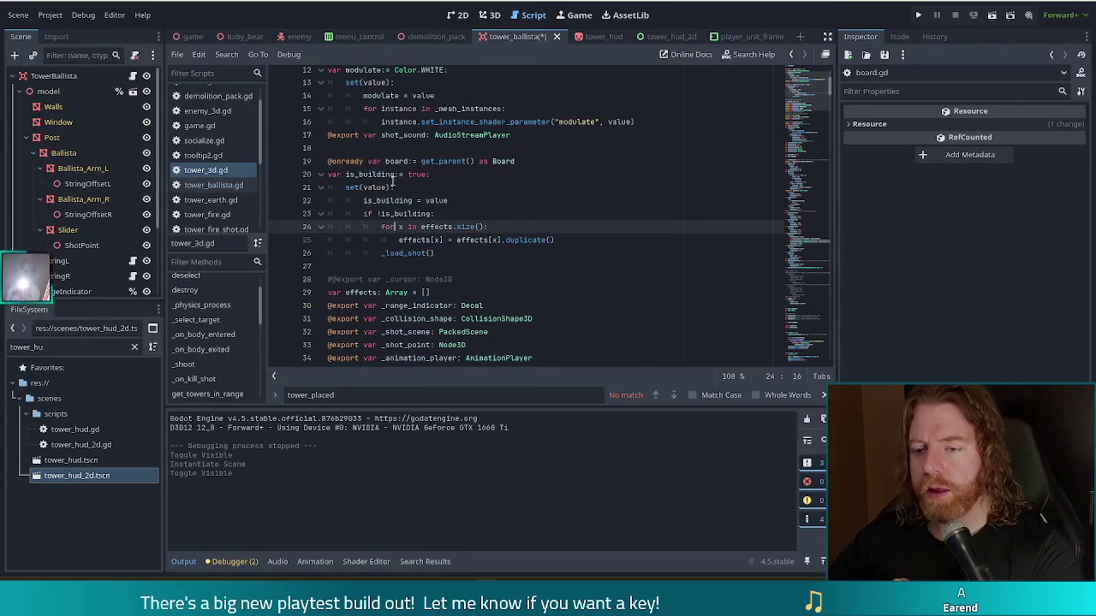
left_click(433, 253)
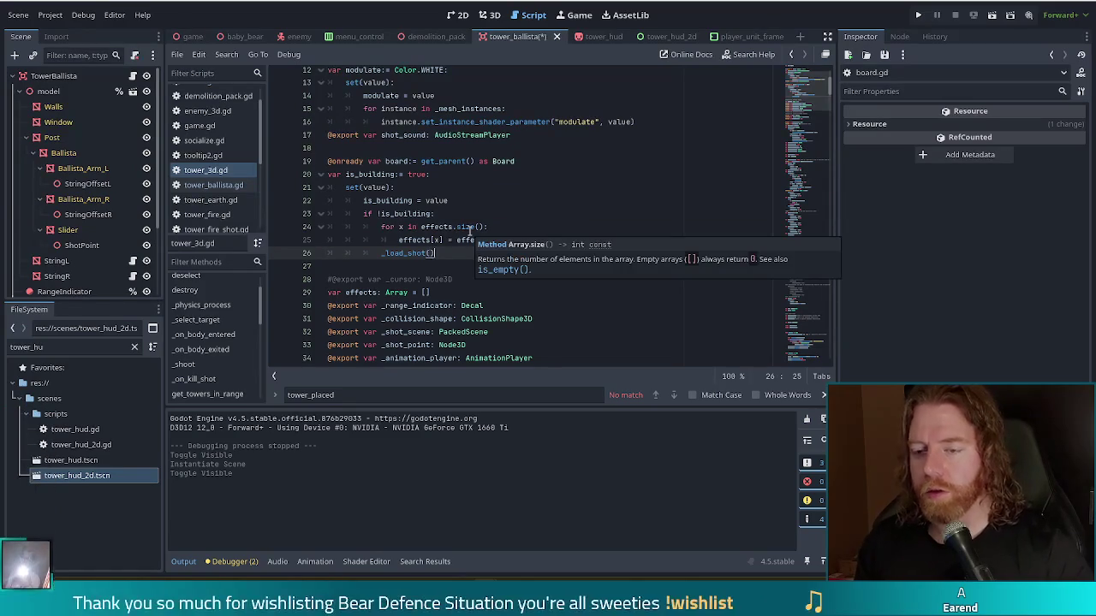
key("Return")
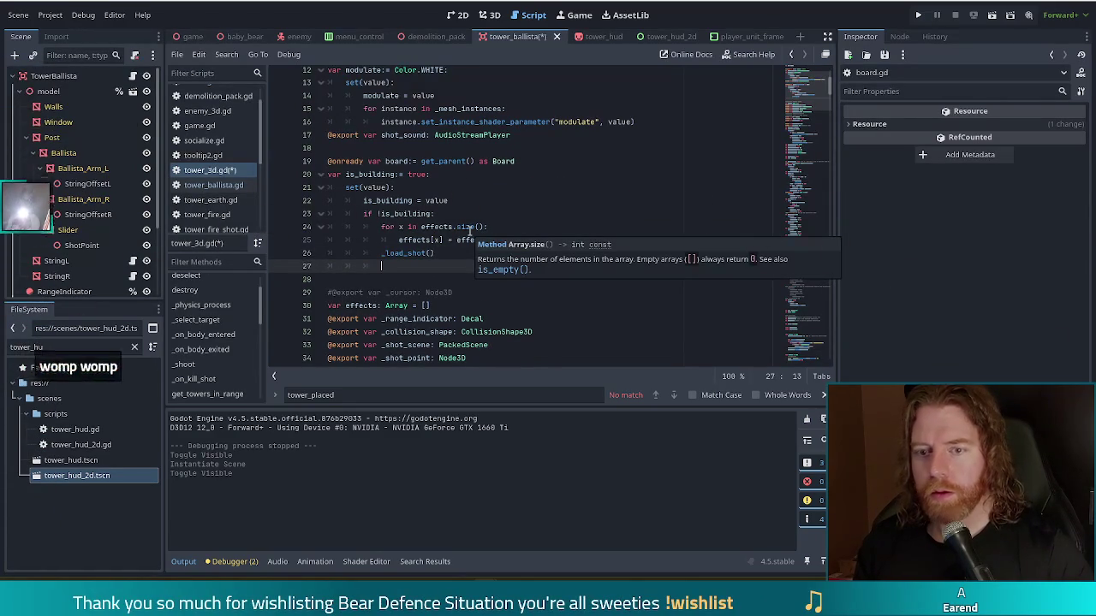
scroll(634, 181, "up", 4)
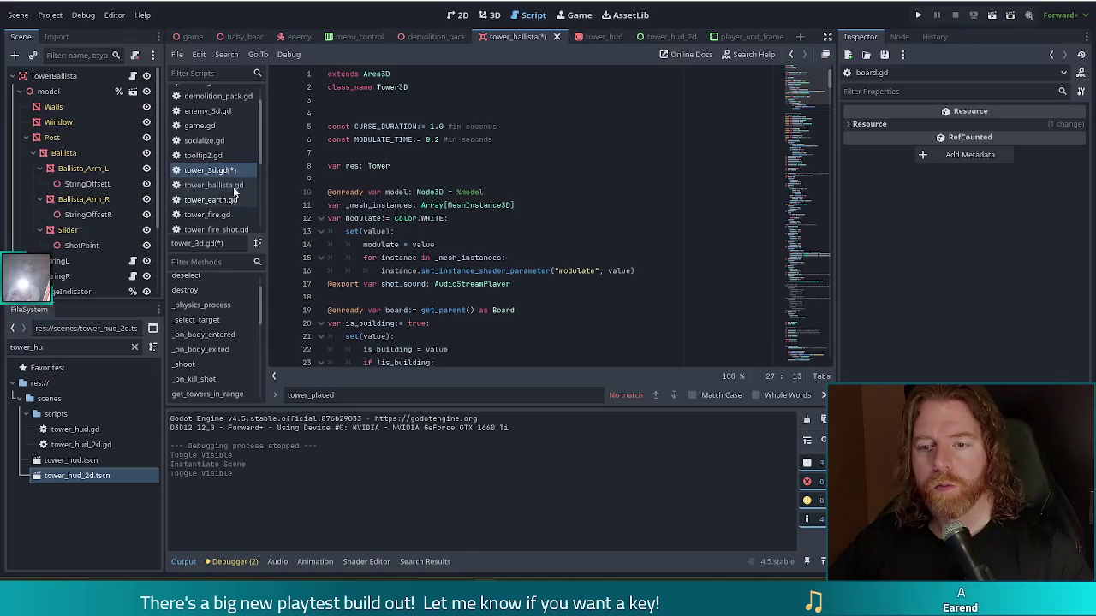
scroll(403, 304, "down", 7)
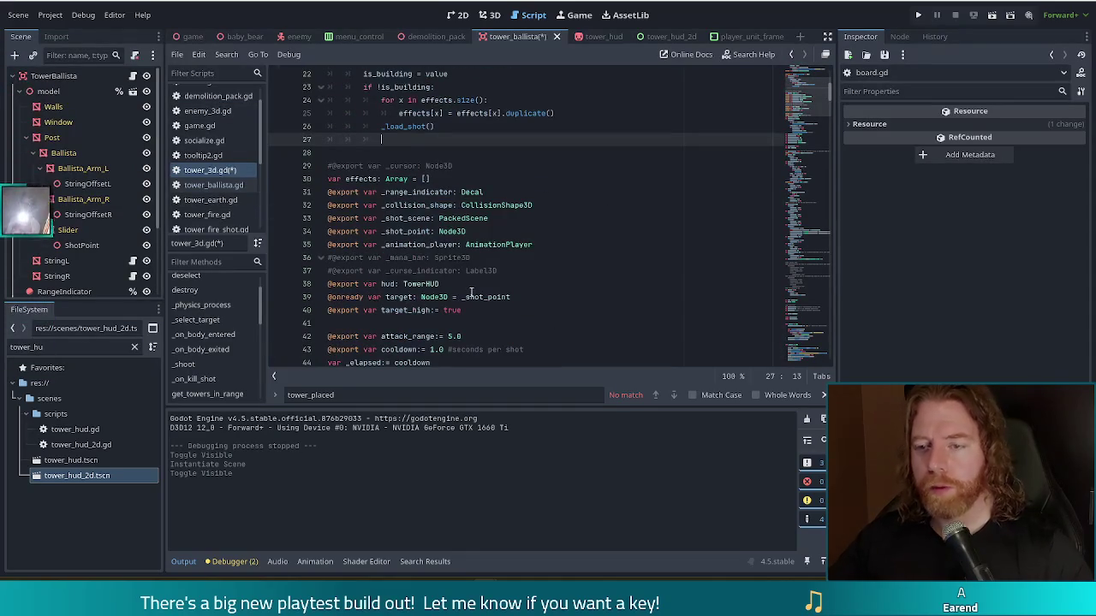
type("#TODO :")
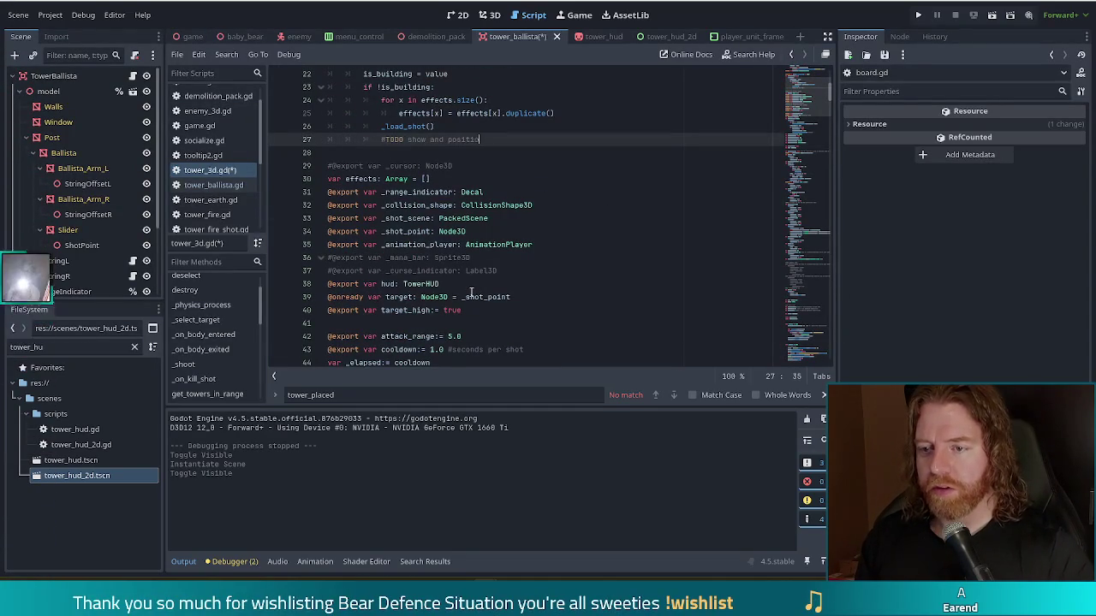
key("ctrl+s")
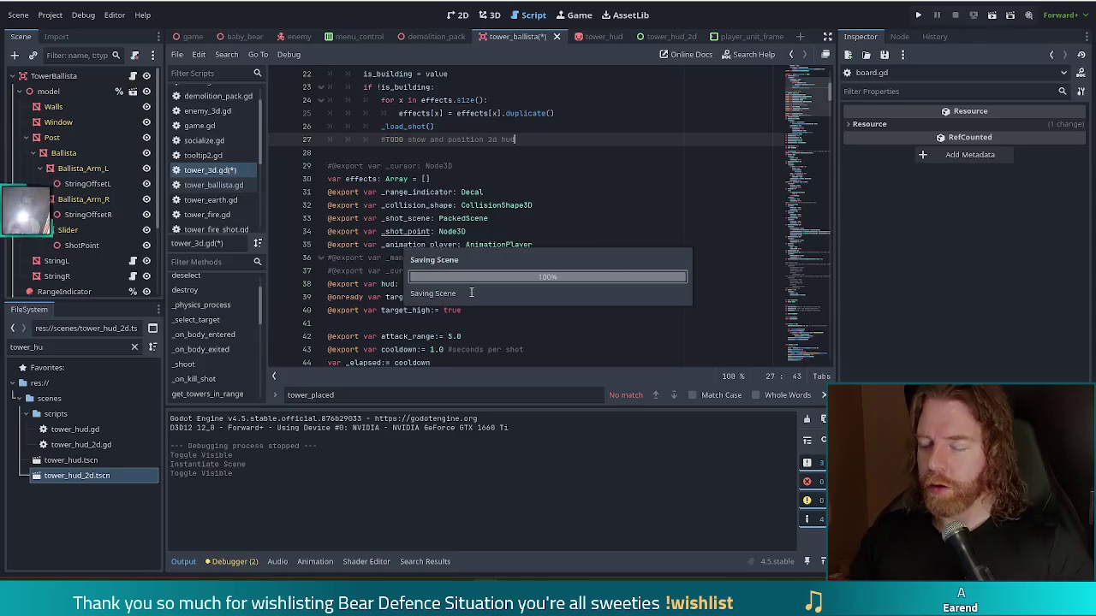
scroll(442, 295, "down", 5)
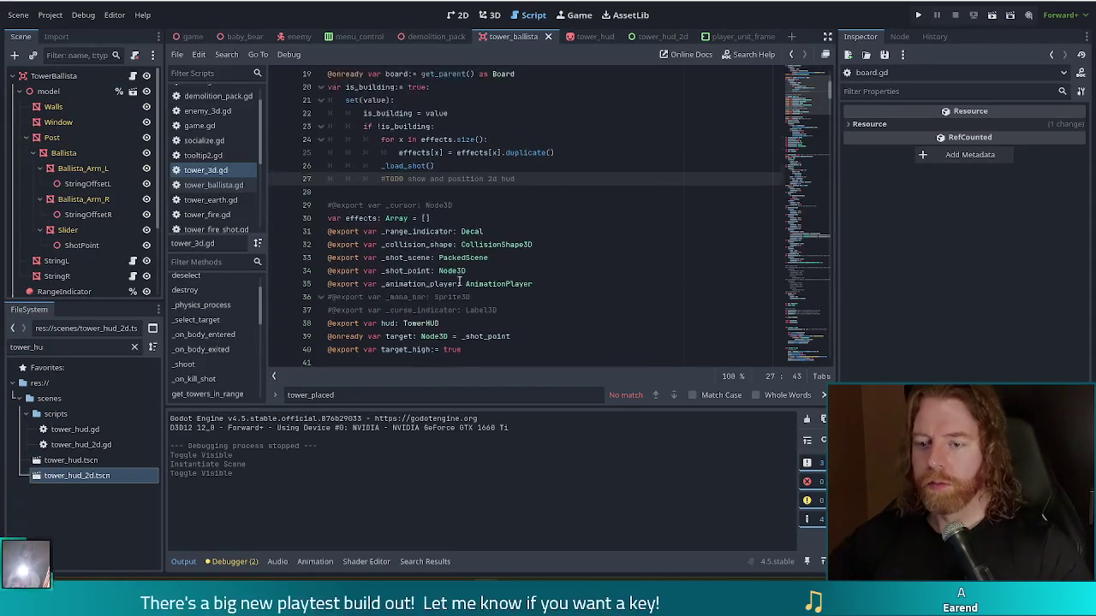
left_click(478, 86)
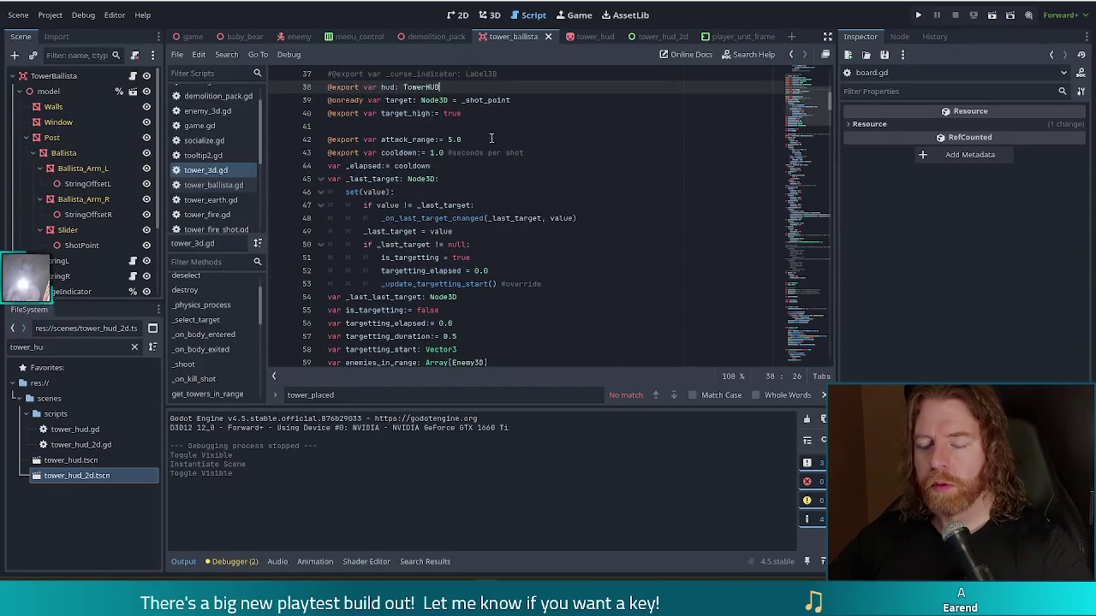
key("Return")
type("@")
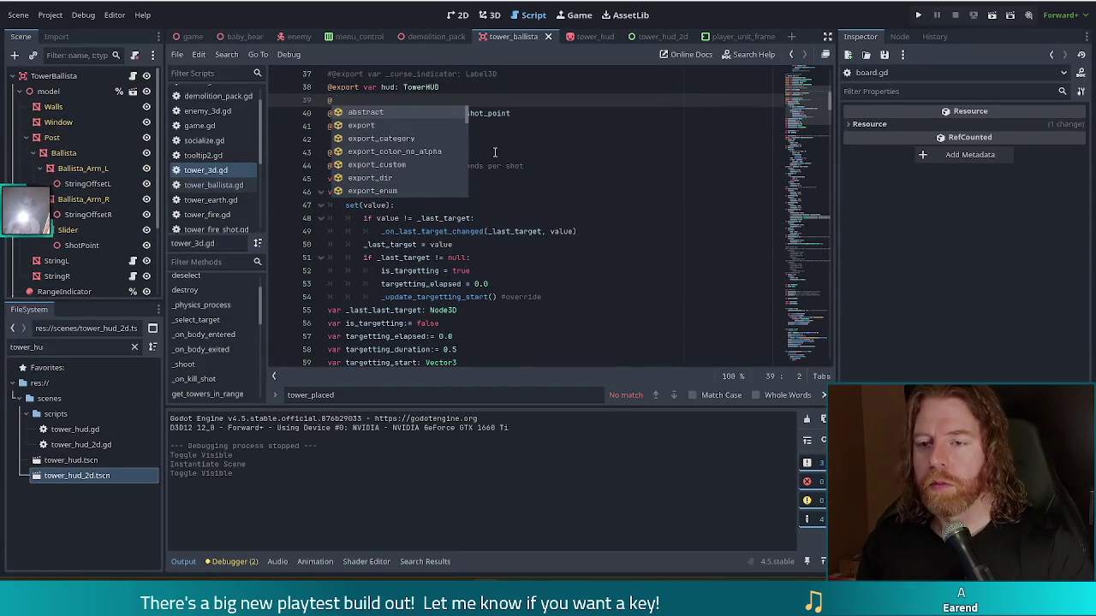
type("export var hu")
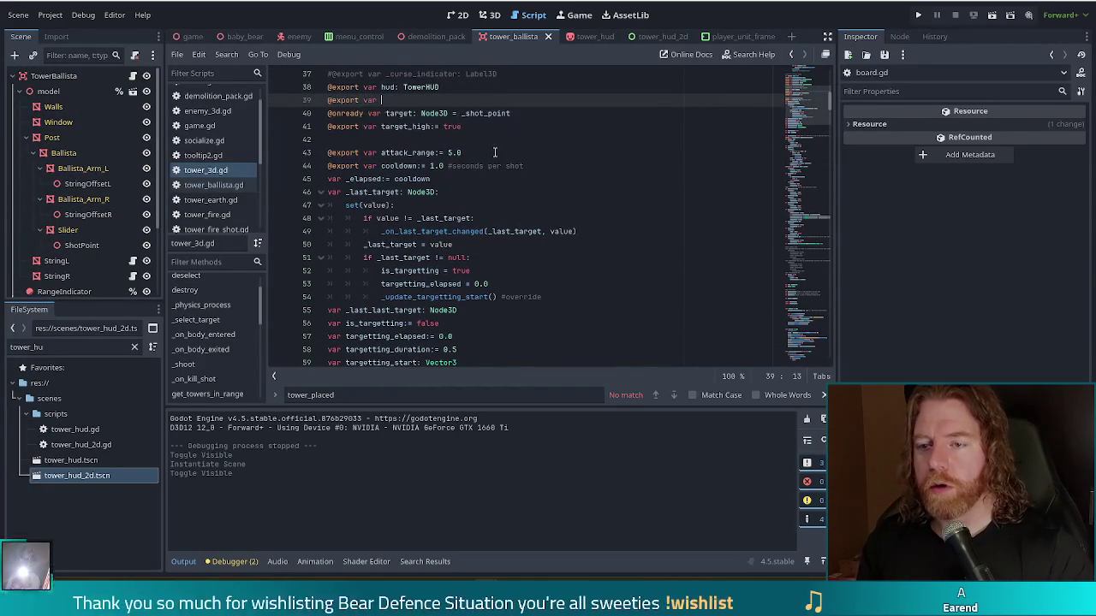
type("d_2")
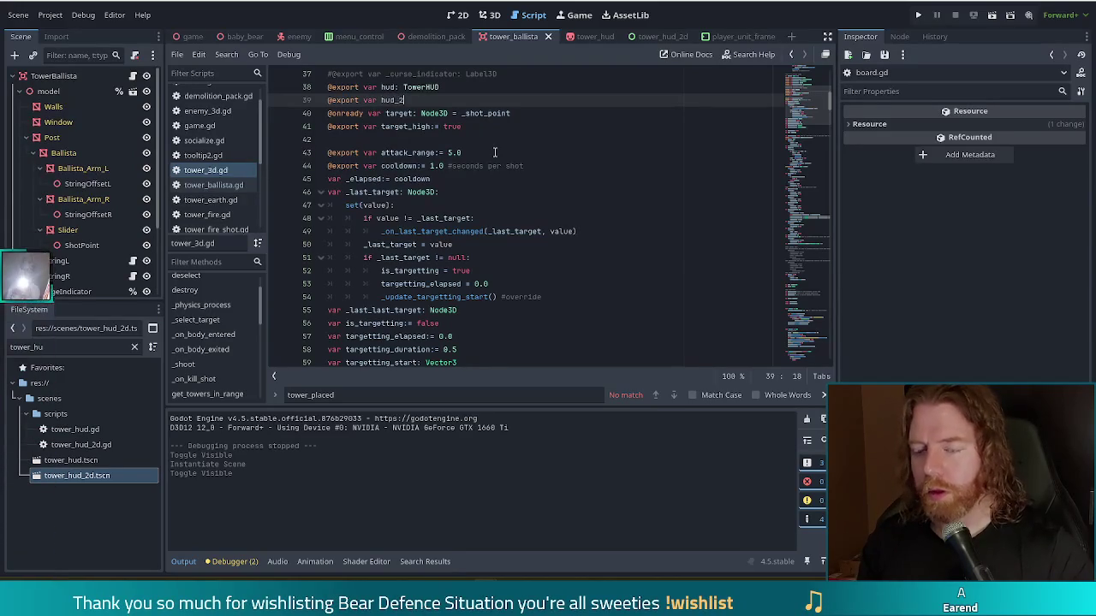
type("d: TowerHU")
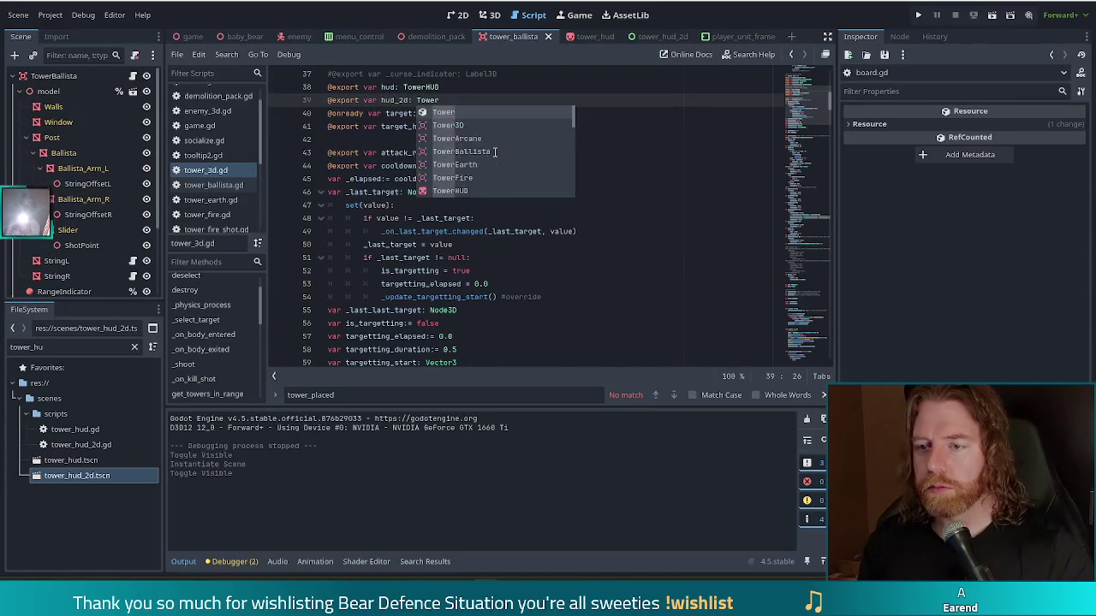
key("Down")
key("Return")
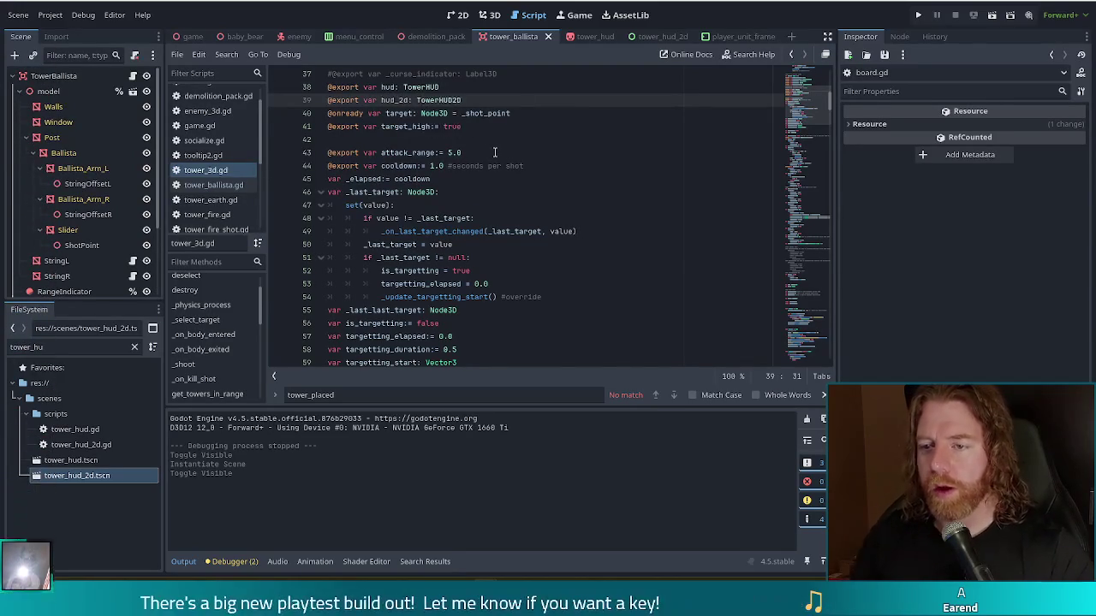
left_click(53, 75)
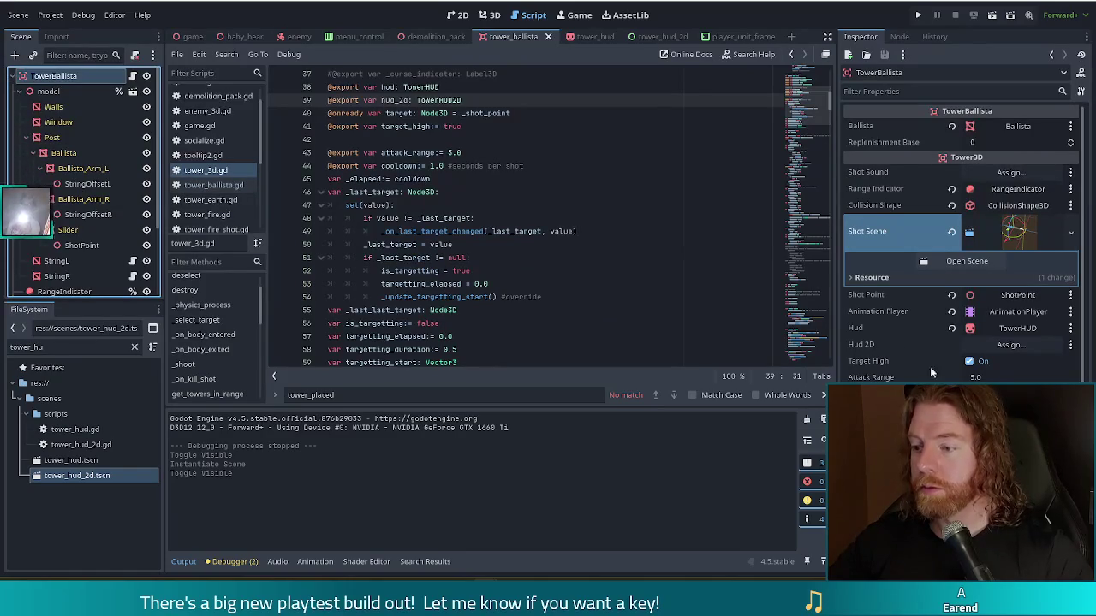
- Assign the TowerHUD2 node to TowerBallista's Hud 2D property in the Inspector
left_click(1001, 344)
double_click(517, 165)
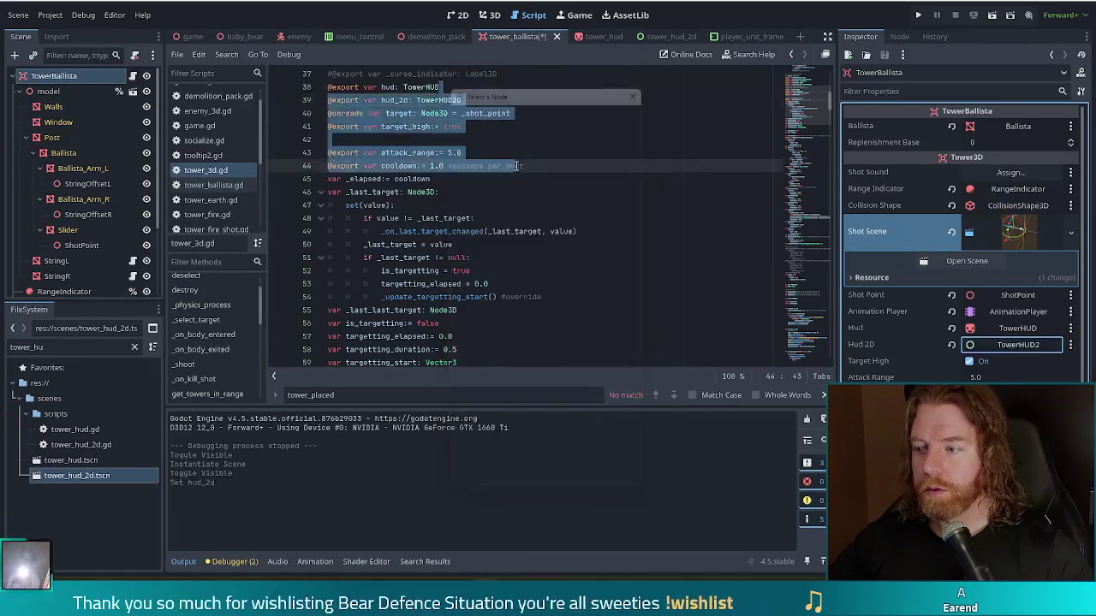
left_click(502, 198)
type("r")
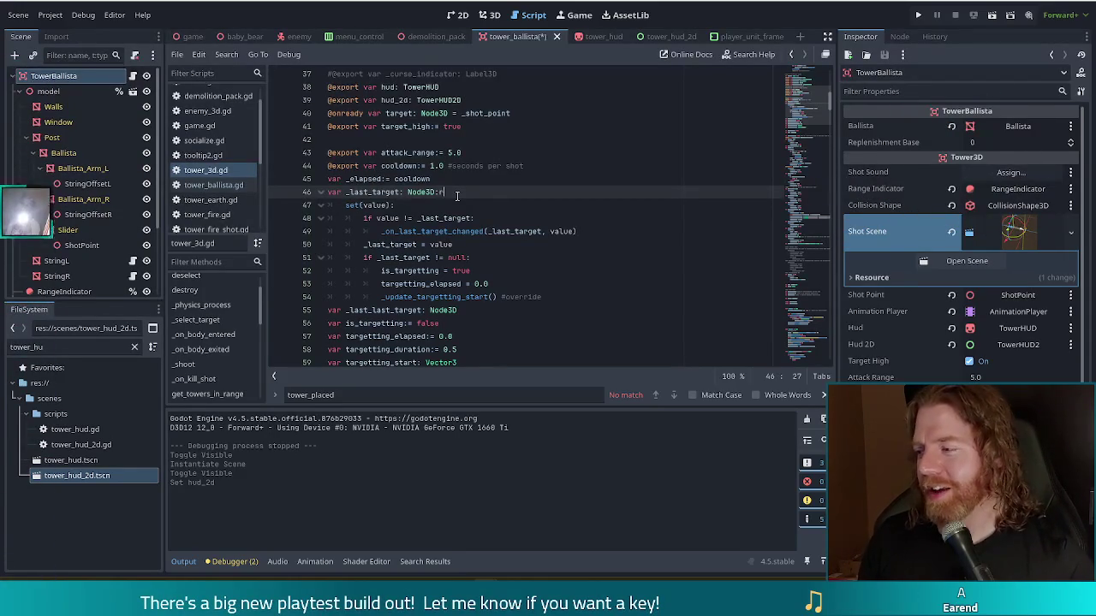
key("BackSpace")
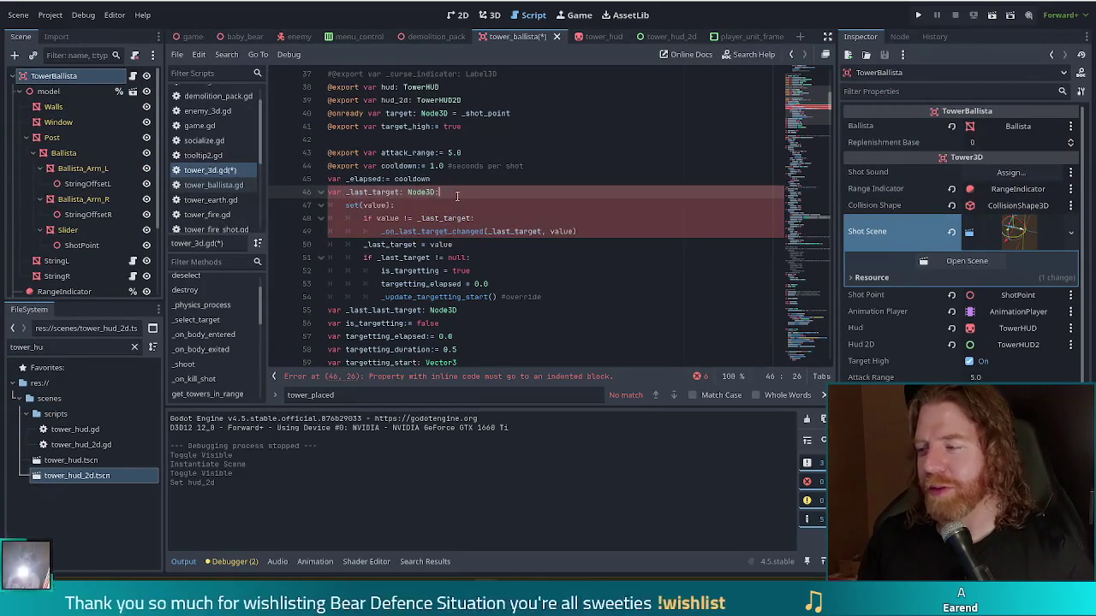
key("ctrl+s")
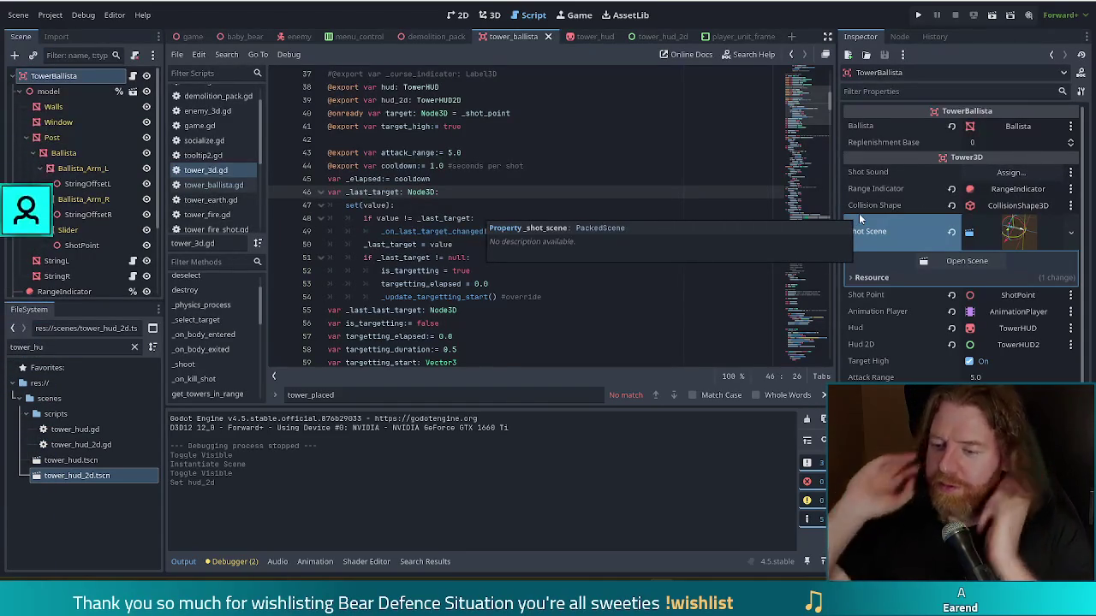
left_click(505, 231)
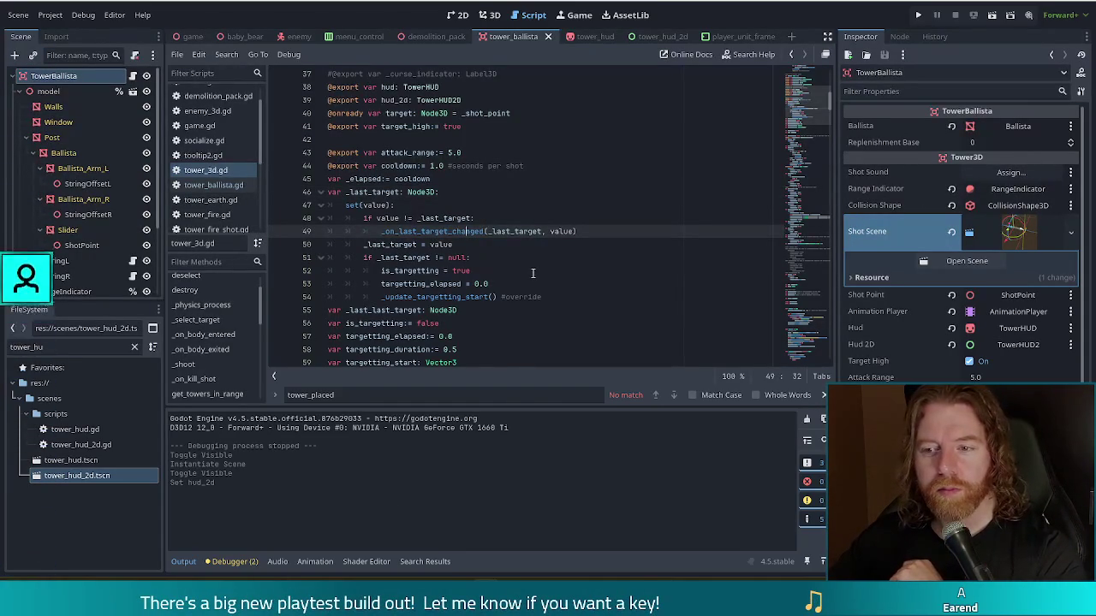
- Add a hud_2d.show() call on a new line below the 2d hud TODO comment
scroll(533, 273, "up", 5)
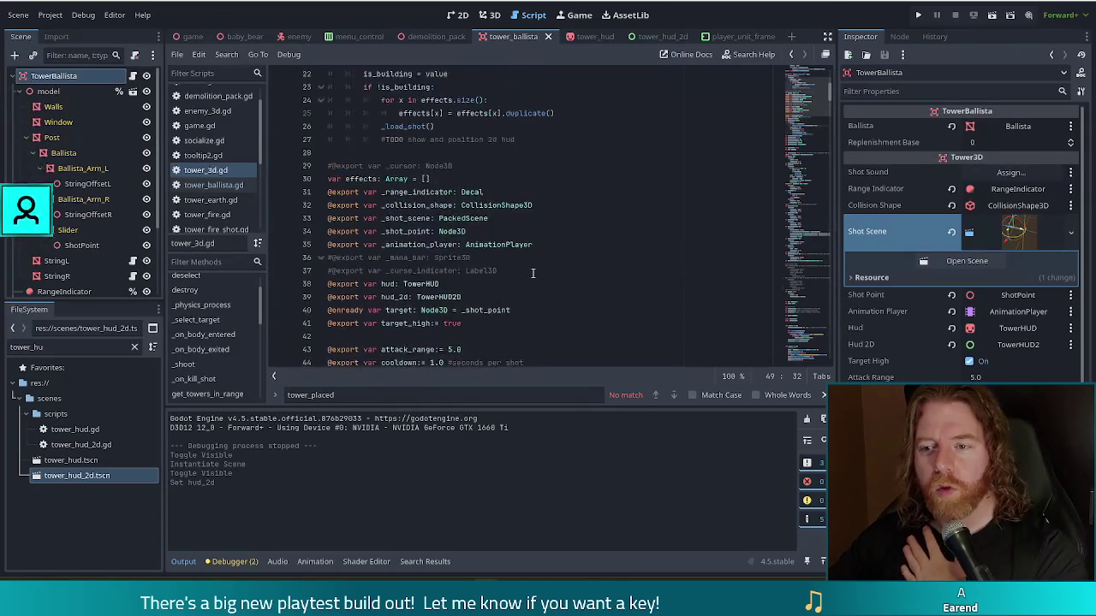
scroll(532, 273, "up", 3)
left_click(553, 259)
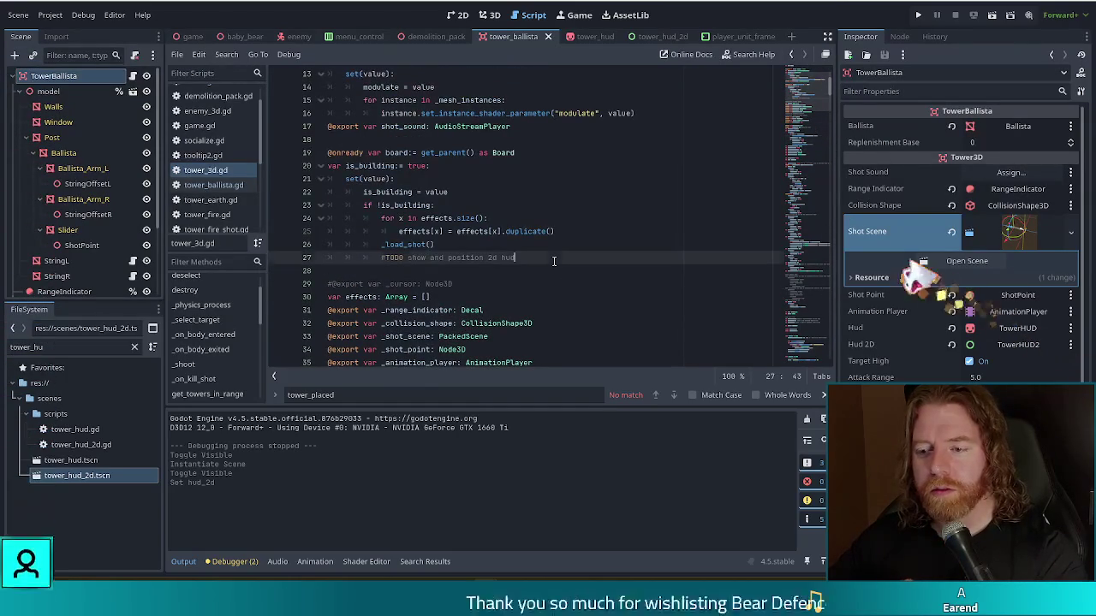
key("Return")
type("tower")
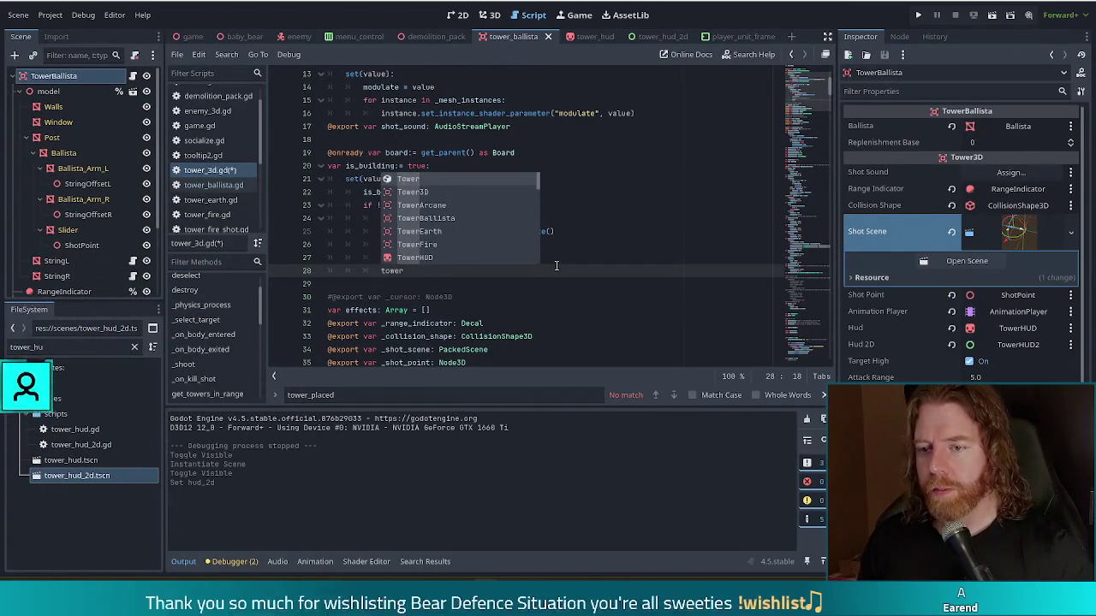
key("BackSpace")
key("BackSpace")
key("BackSpace")
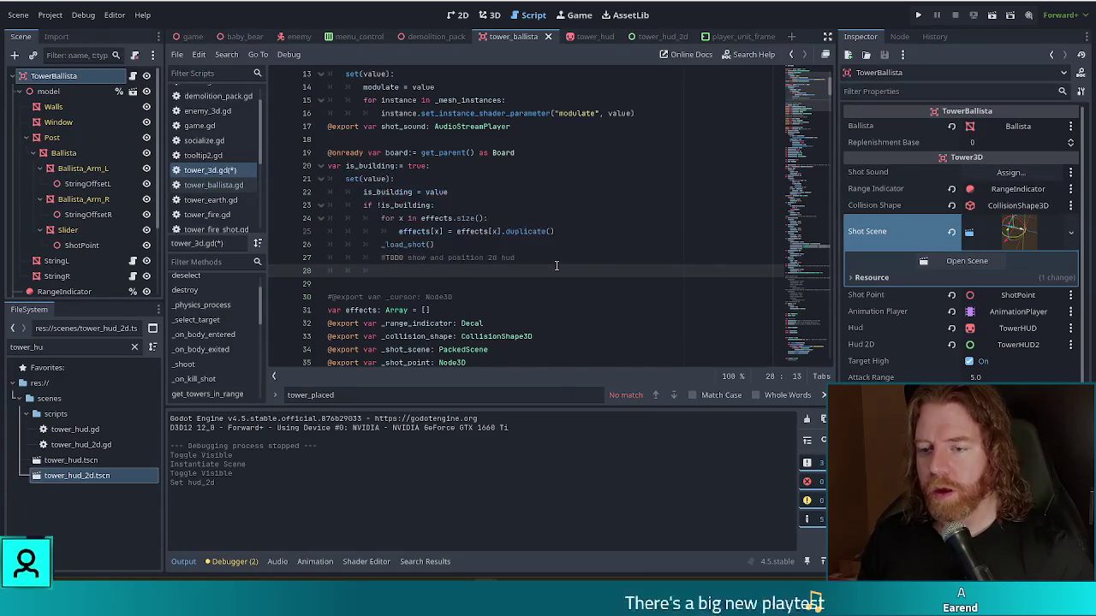
type("hud_2d")
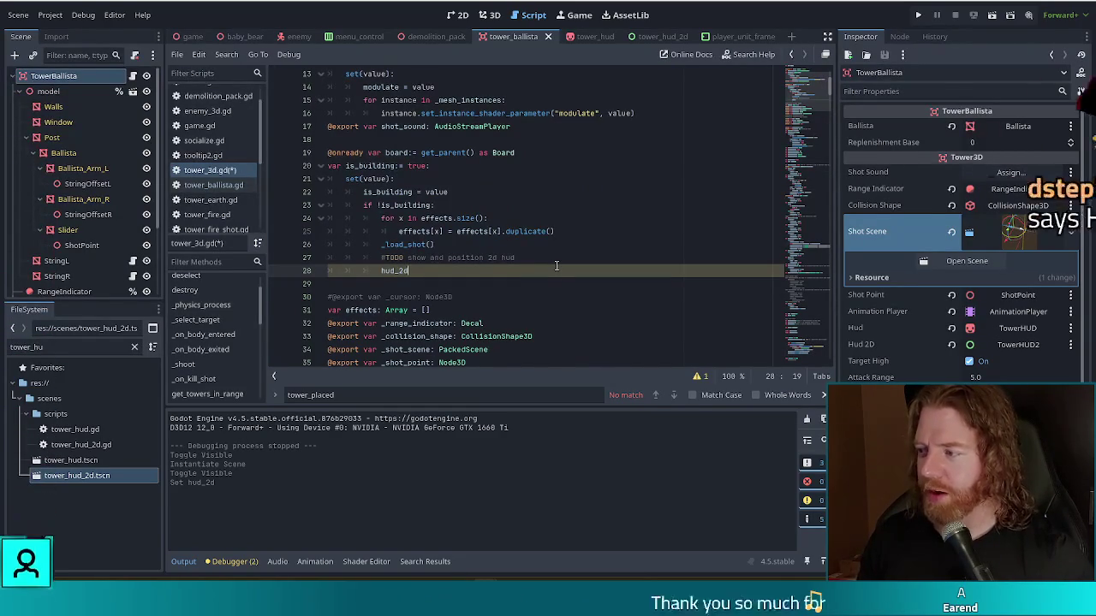
type(".")
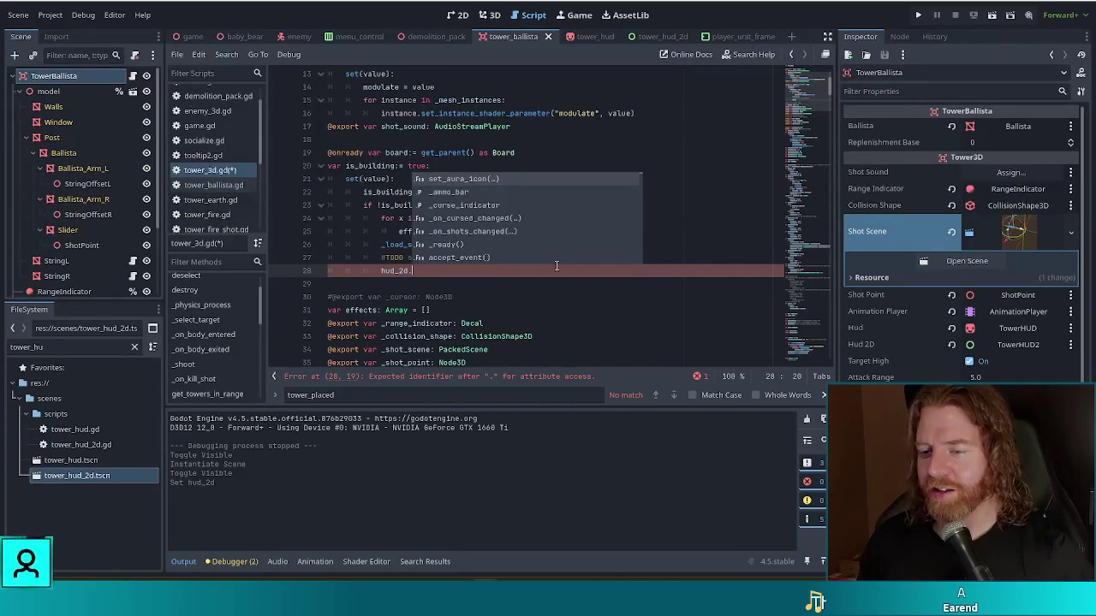
type("sho")
key("Return")
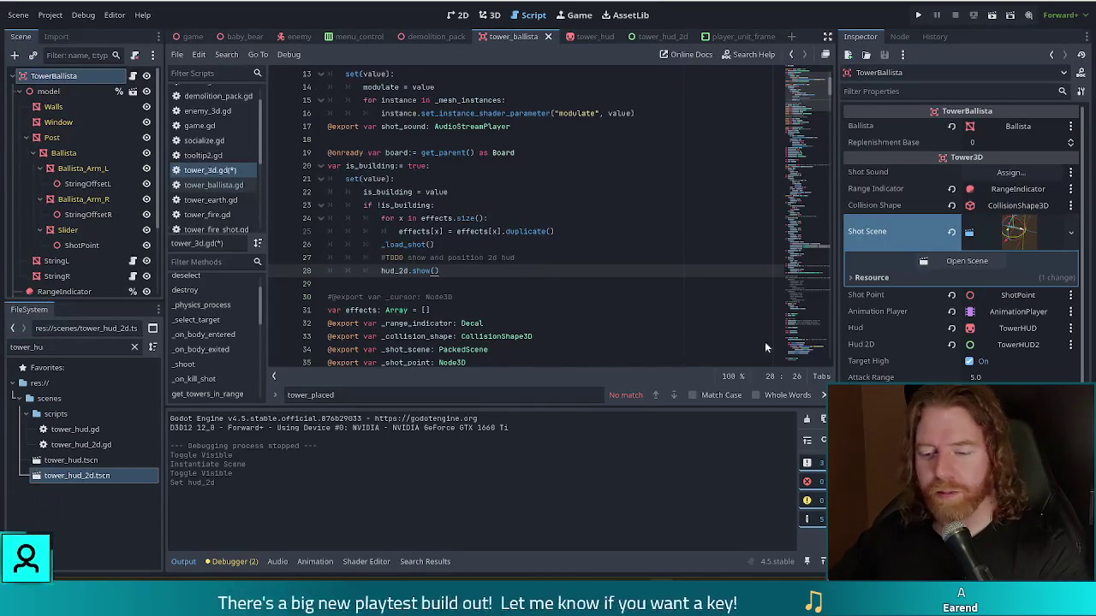
mouse_move(461, 324)
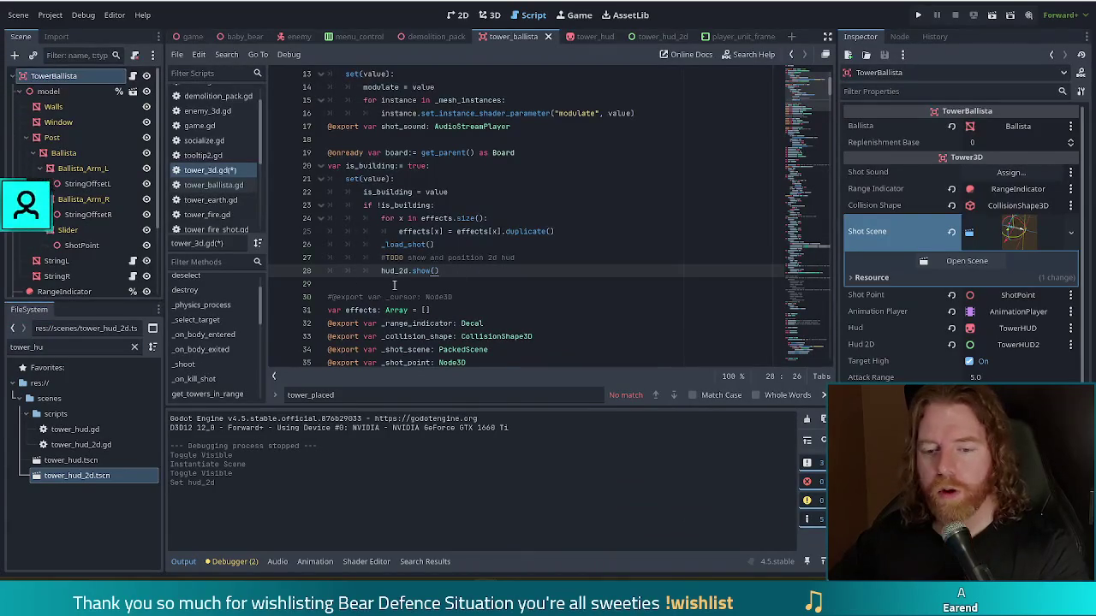
left_click(72, 343)
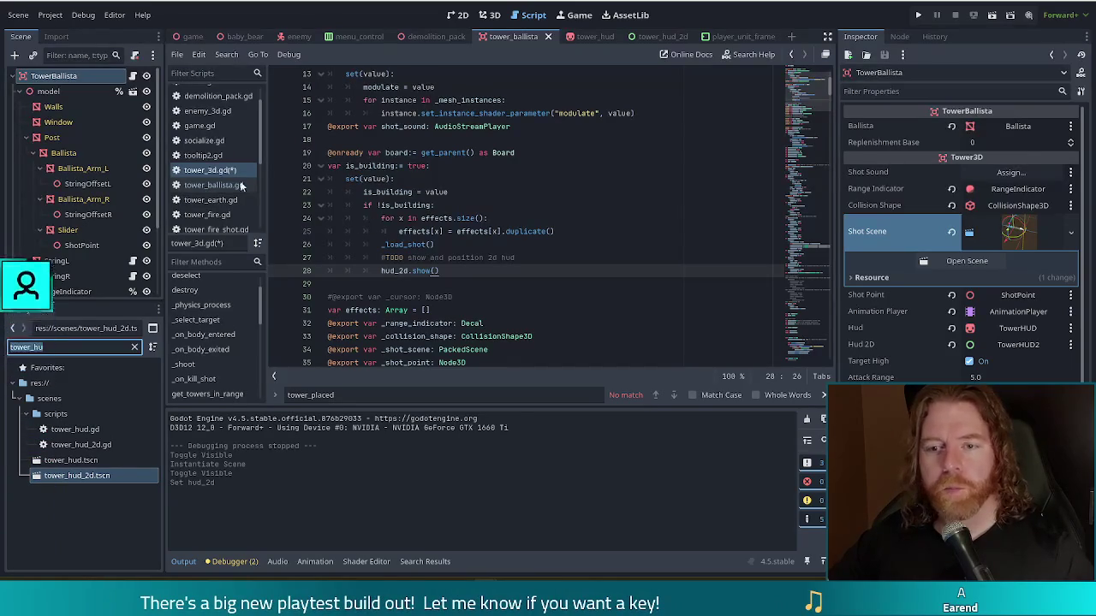
- Switch from socialize.gd to game.gd and view where _load_board connects tower_placed
scroll(241, 185, "up", 2)
left_click(214, 168)
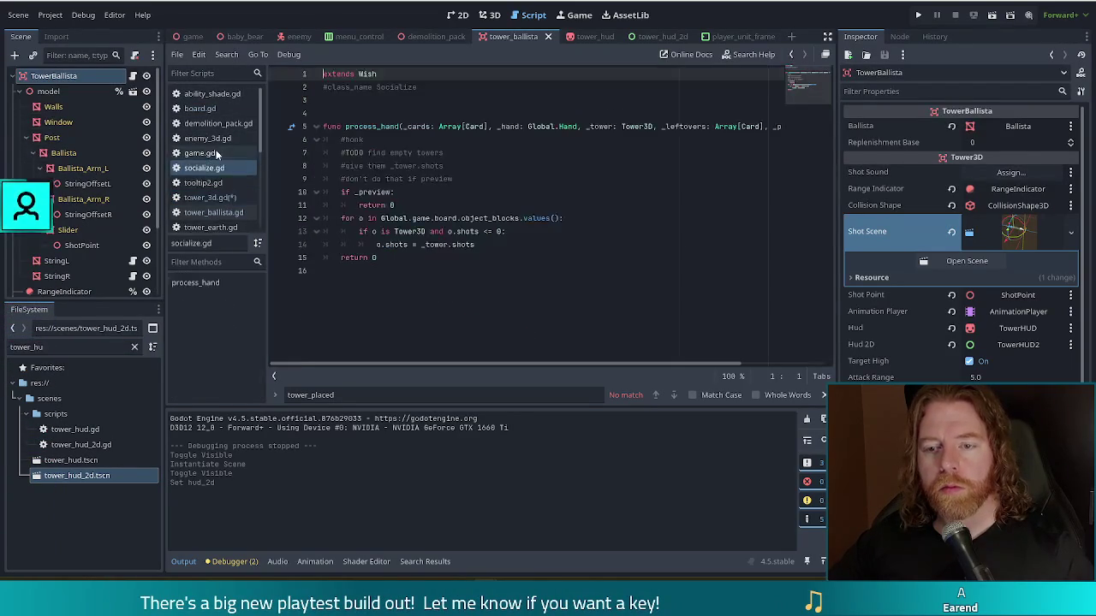
left_click(216, 153)
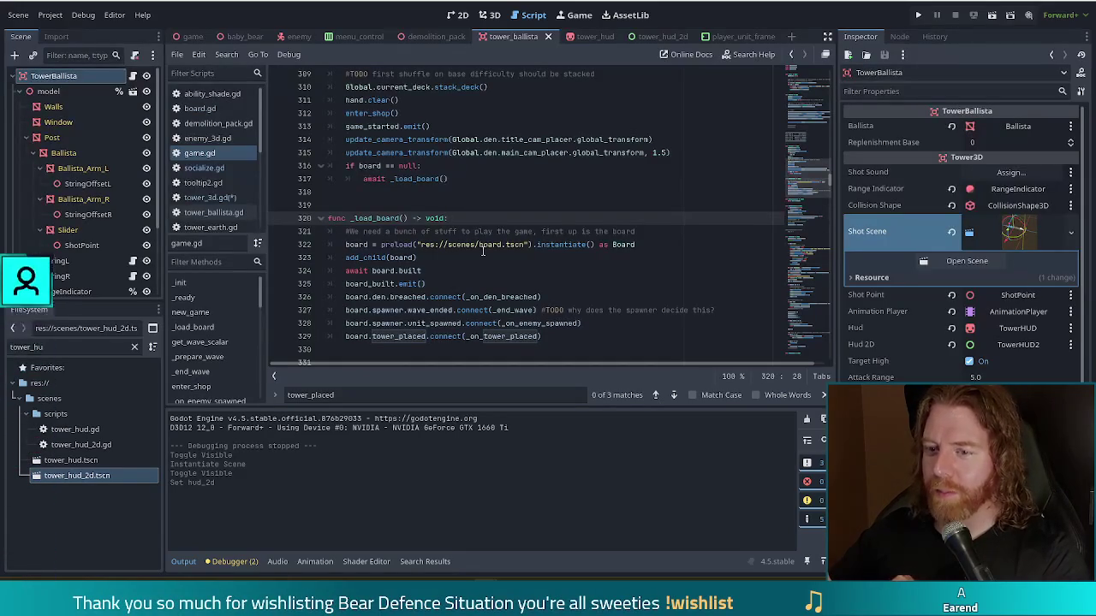
mouse_move(482, 246)
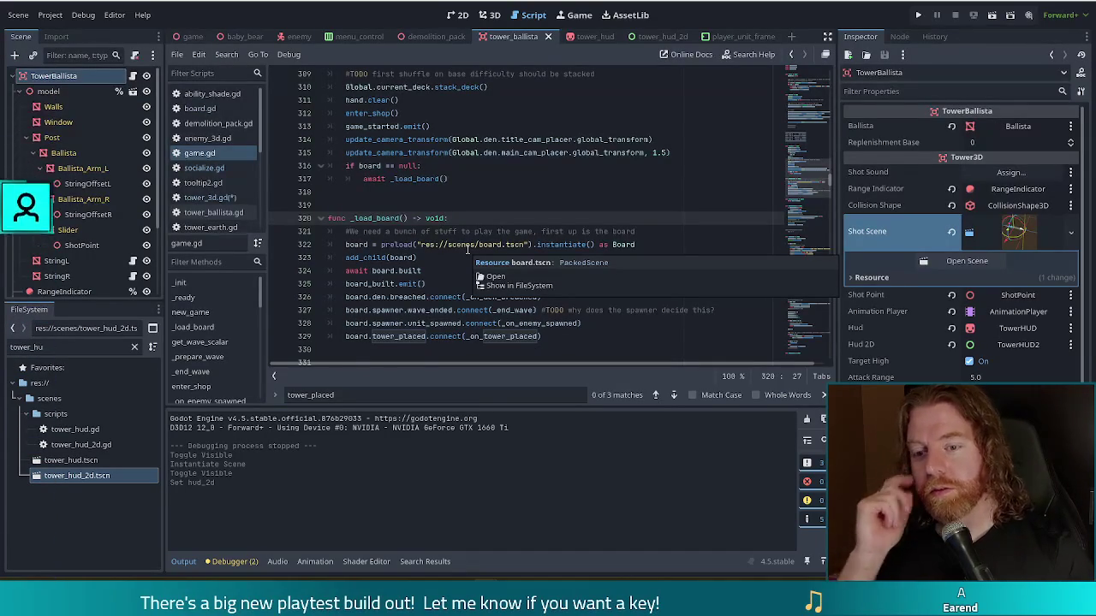
key("ctrl+f")
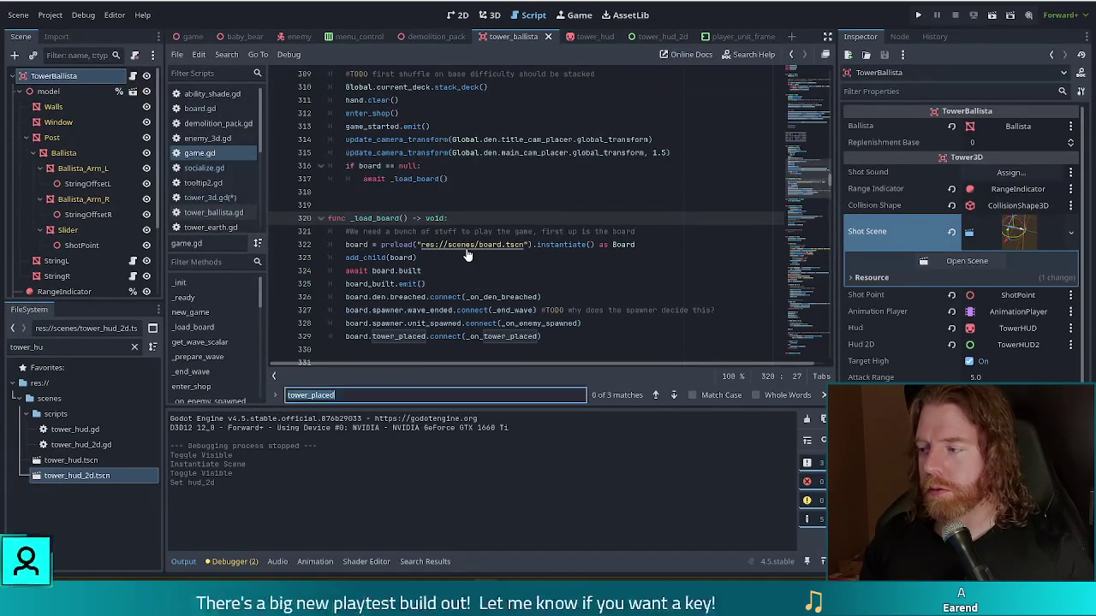
- Search game.gd for 'score' and browse the _score_hand and _score_card functions
type("score")
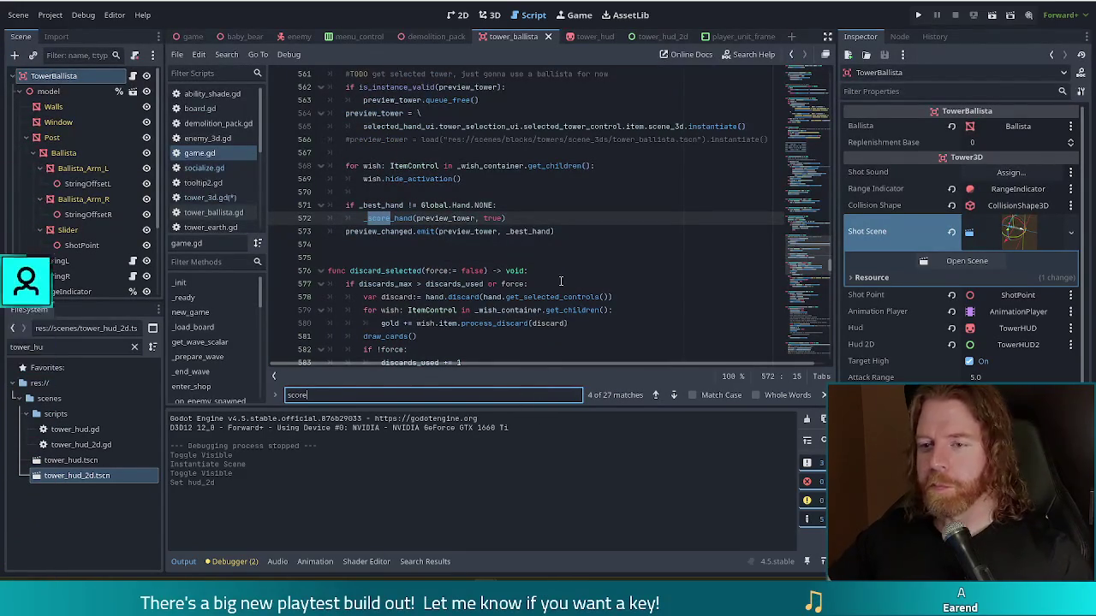
scroll(552, 276, "up", 1)
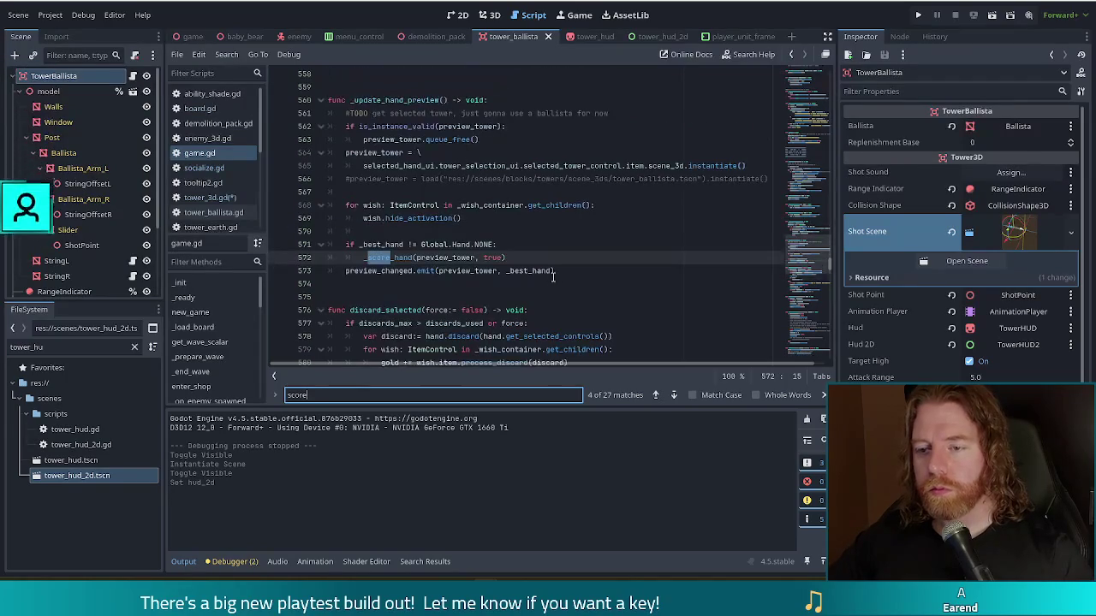
left_click(459, 254, "ctrl")
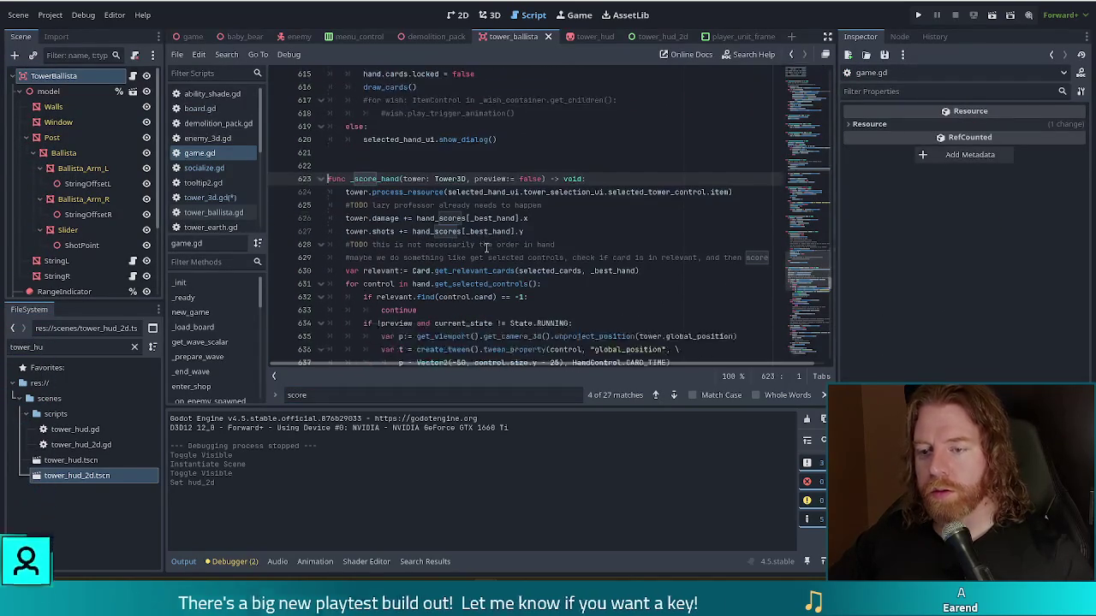
scroll(486, 248, "down", 6)
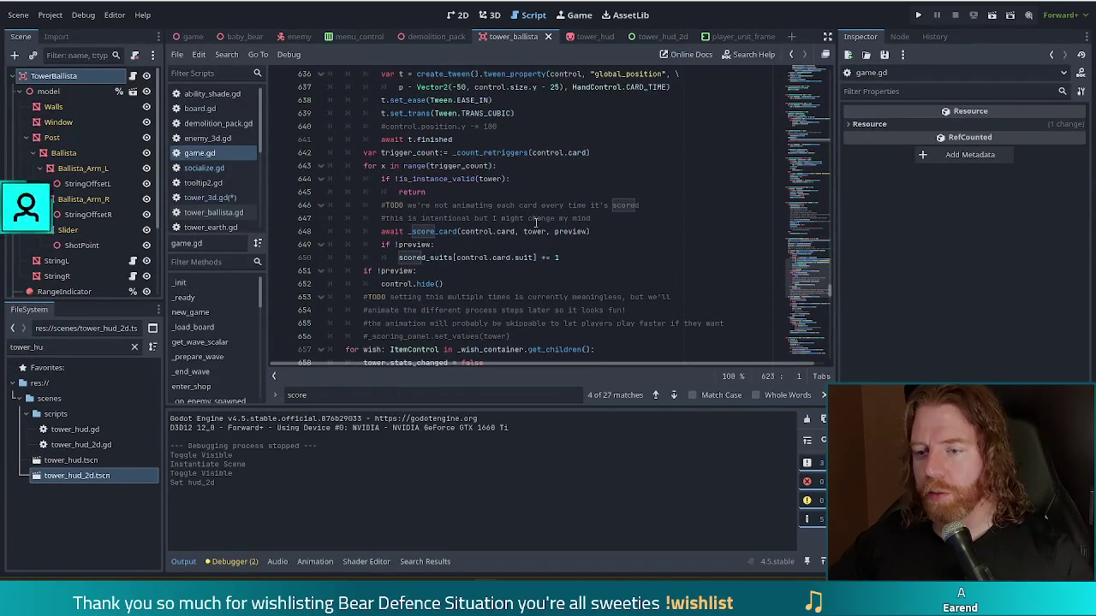
left_click(435, 232, "ctrl")
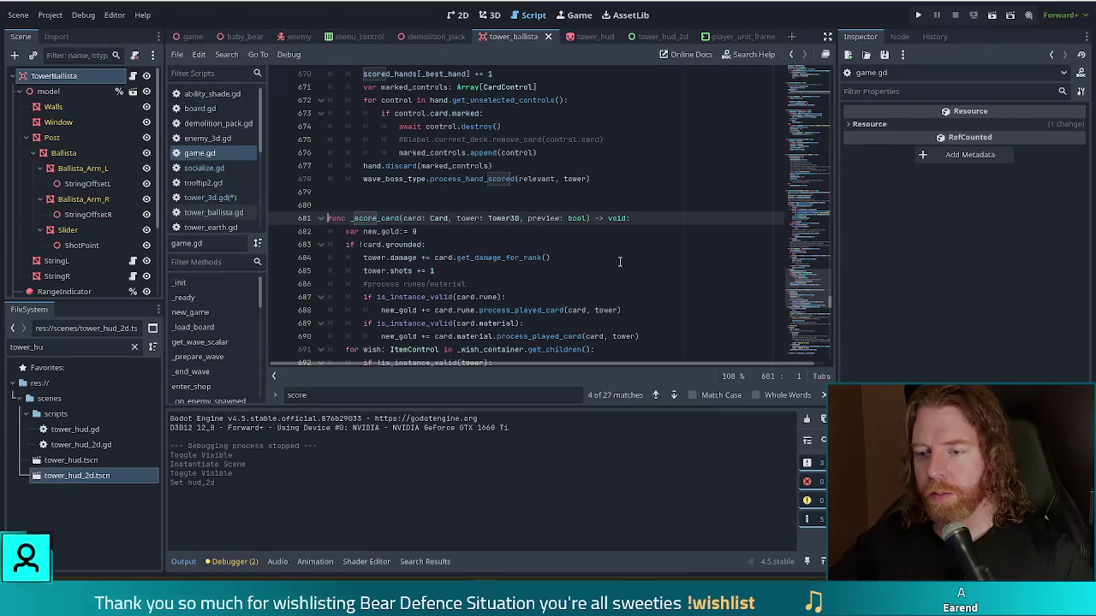
scroll(620, 261, "down", 3)
left_click(515, 206)
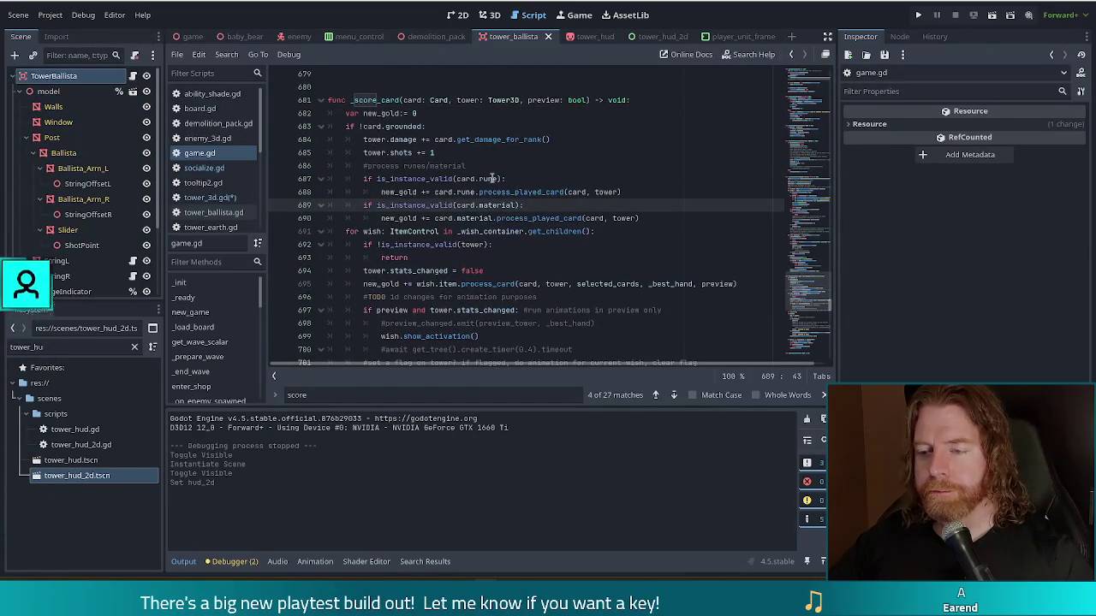
scroll(613, 270, "down", 3)
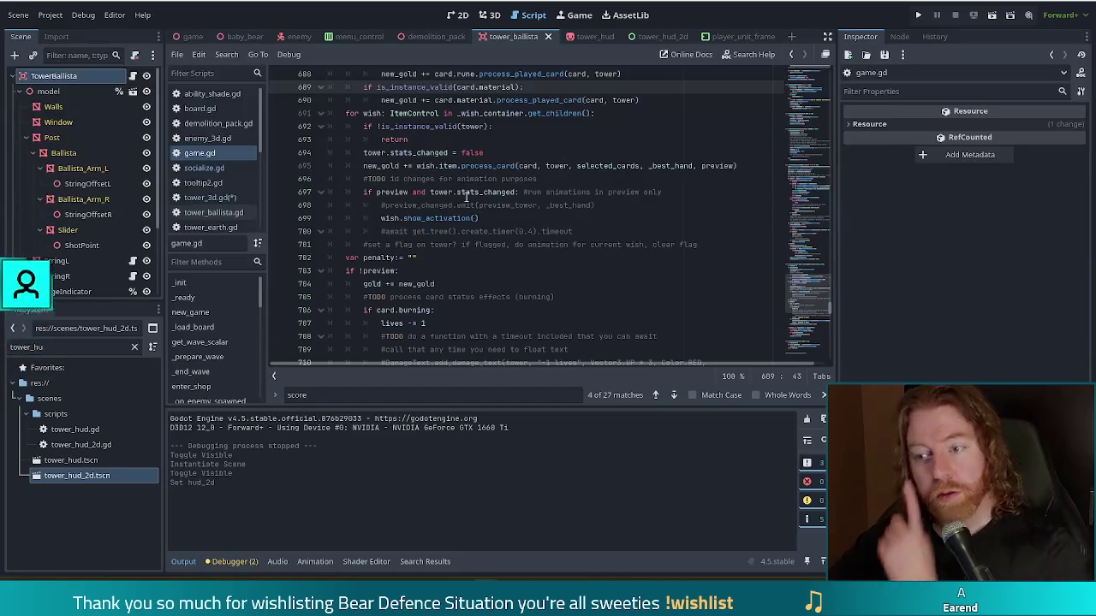
scroll(484, 192, "down", 2)
scroll(494, 192, "down", 3)
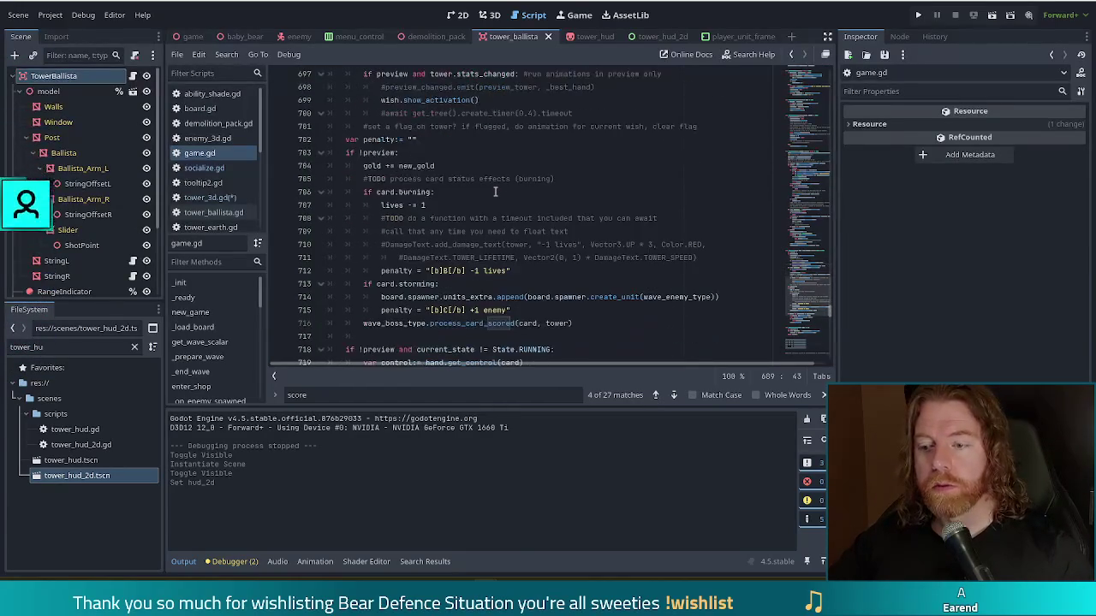
scroll(495, 192, "up", 8)
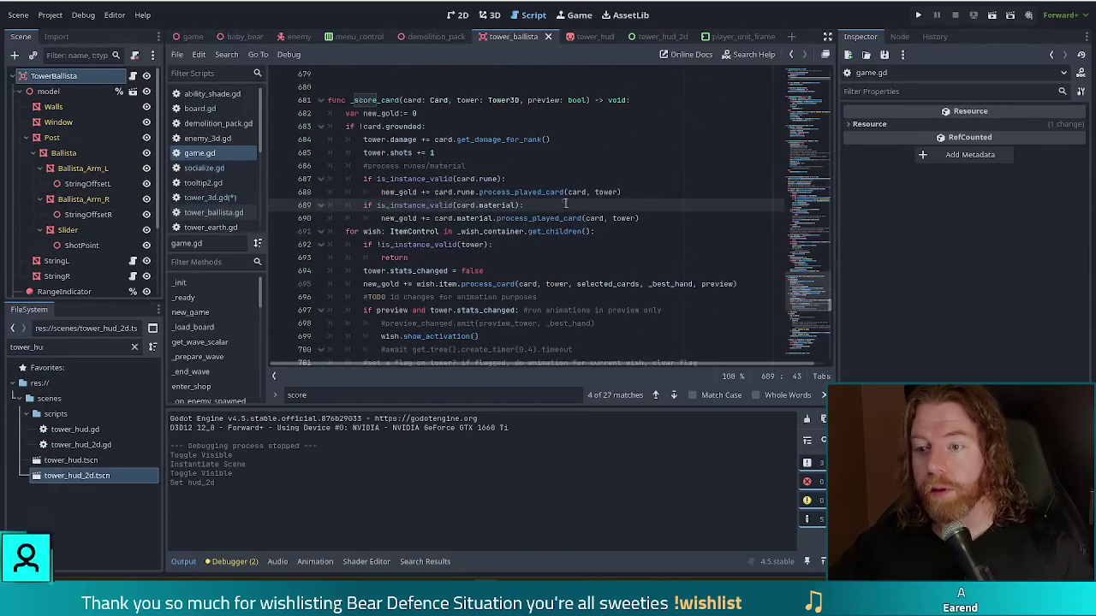
scroll(579, 232, "up", 9)
scroll(580, 232, "up", 5)
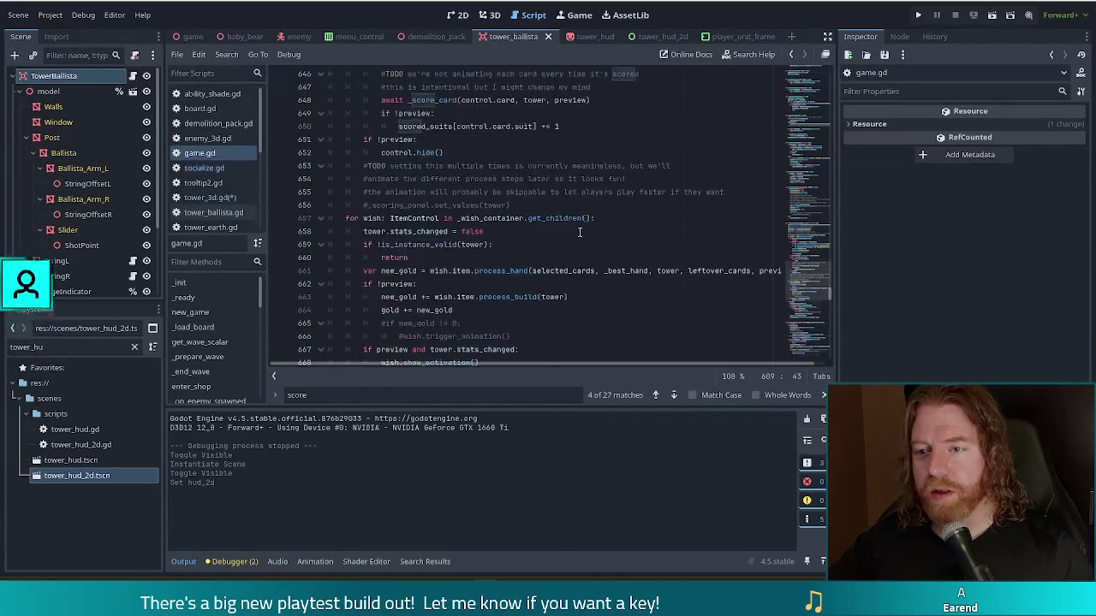
scroll(575, 231, "up", 3)
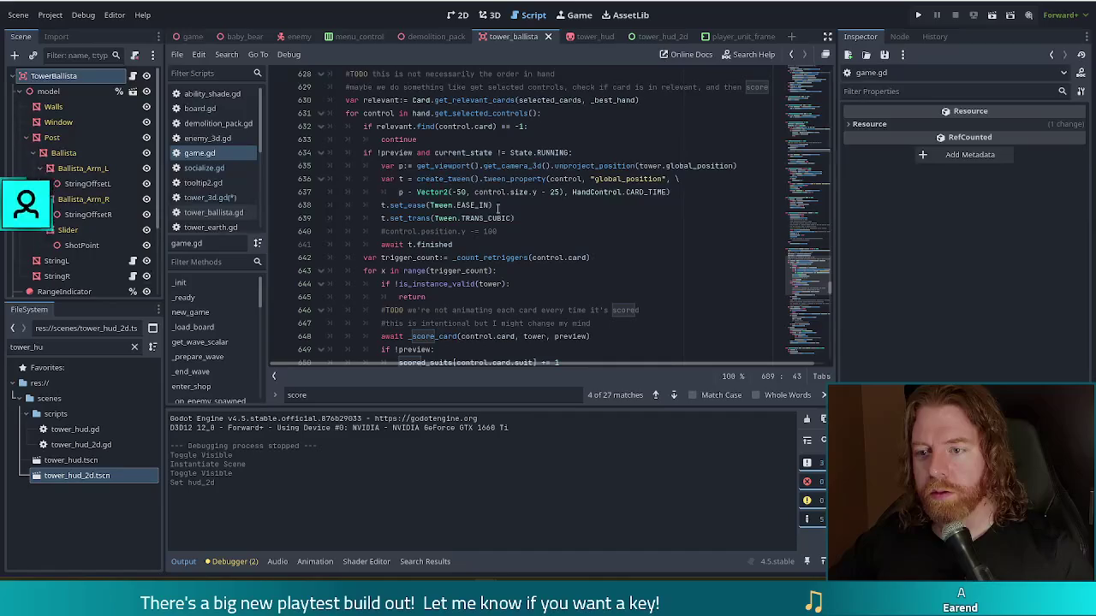
- Select game.gd's unproject_position screen-position line 635 for copying
left_click(549, 166)
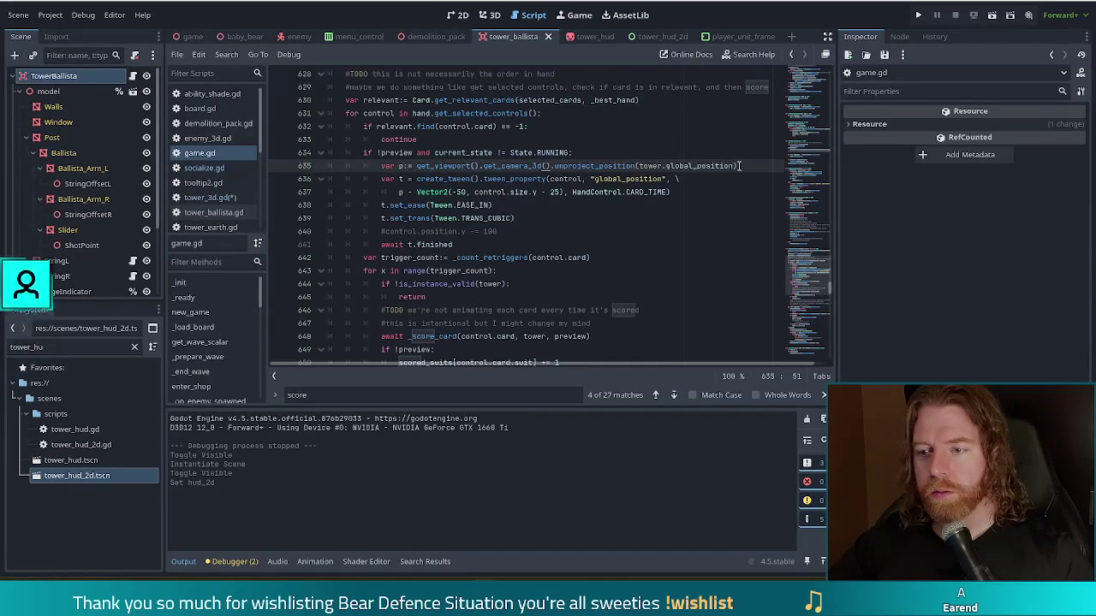
left_click_drag(474, 192, 562, 193)
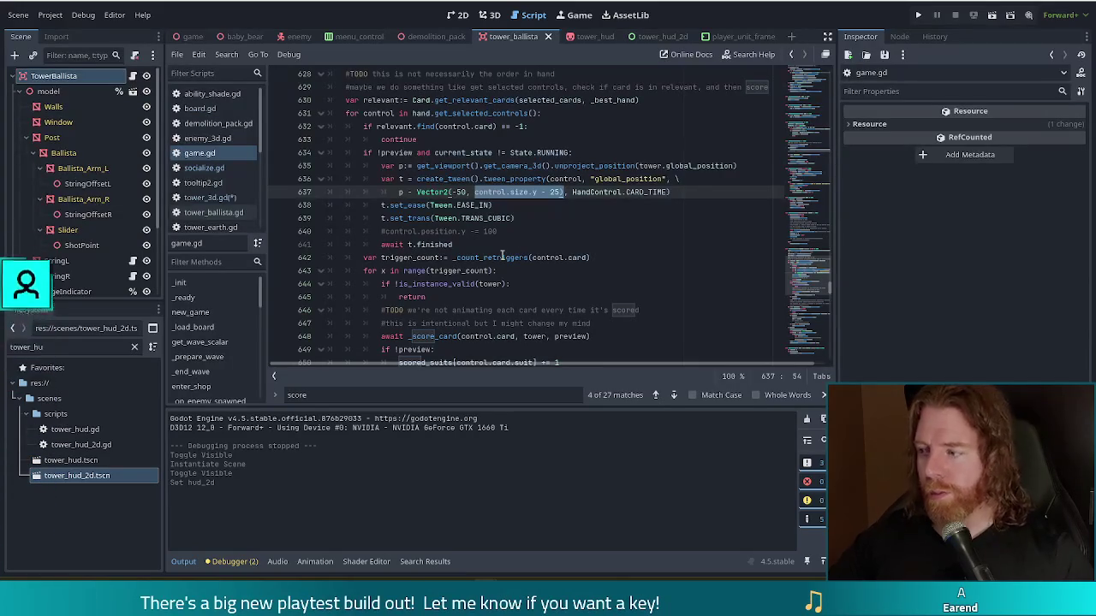
mouse_move(503, 255)
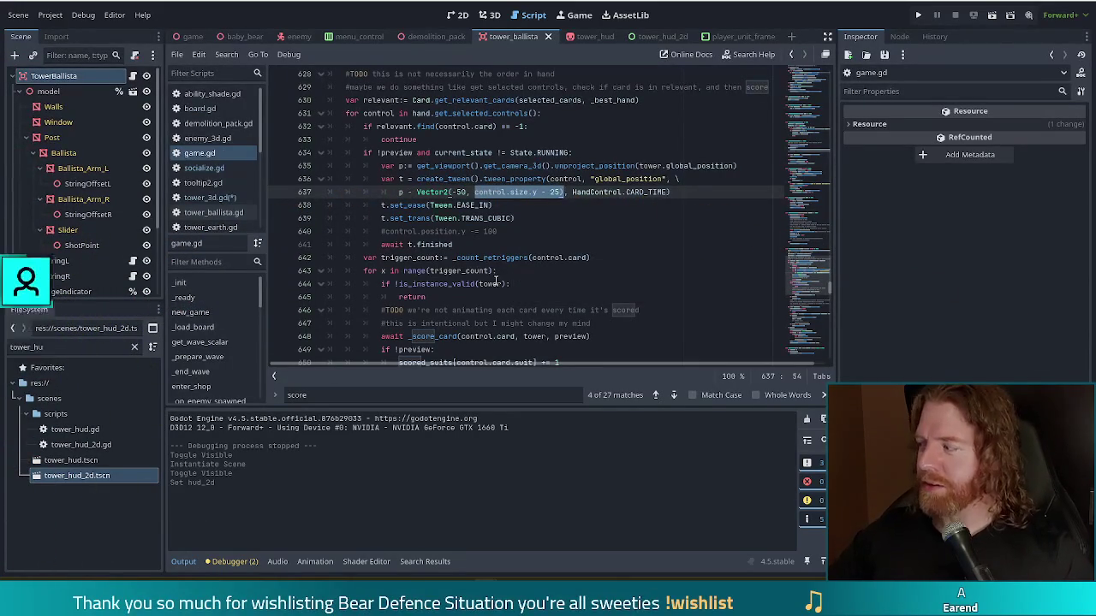
mouse_move(495, 284)
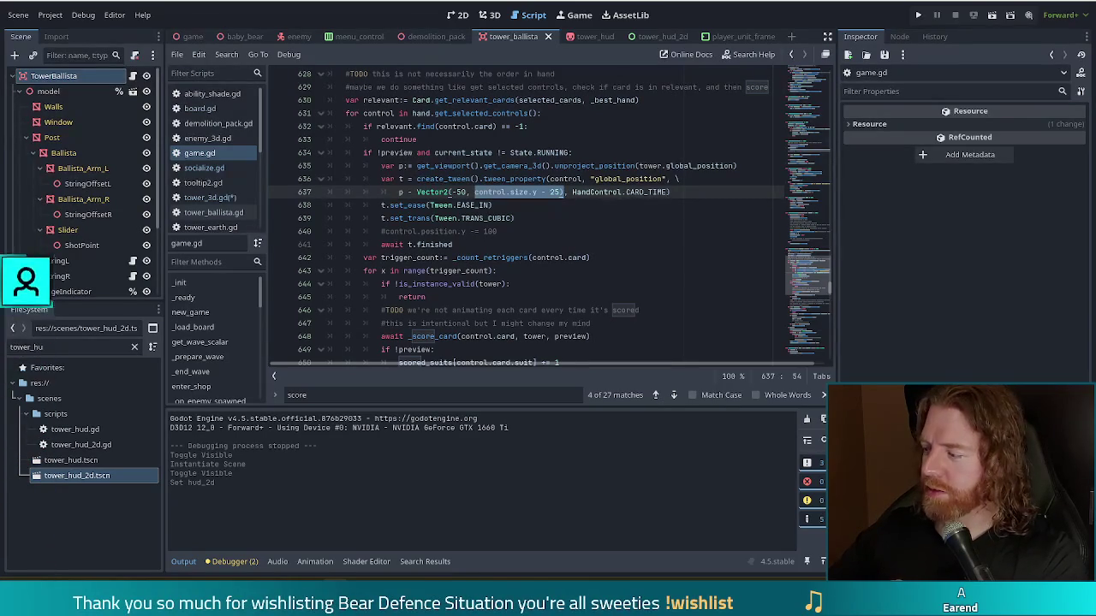
left_click(567, 228)
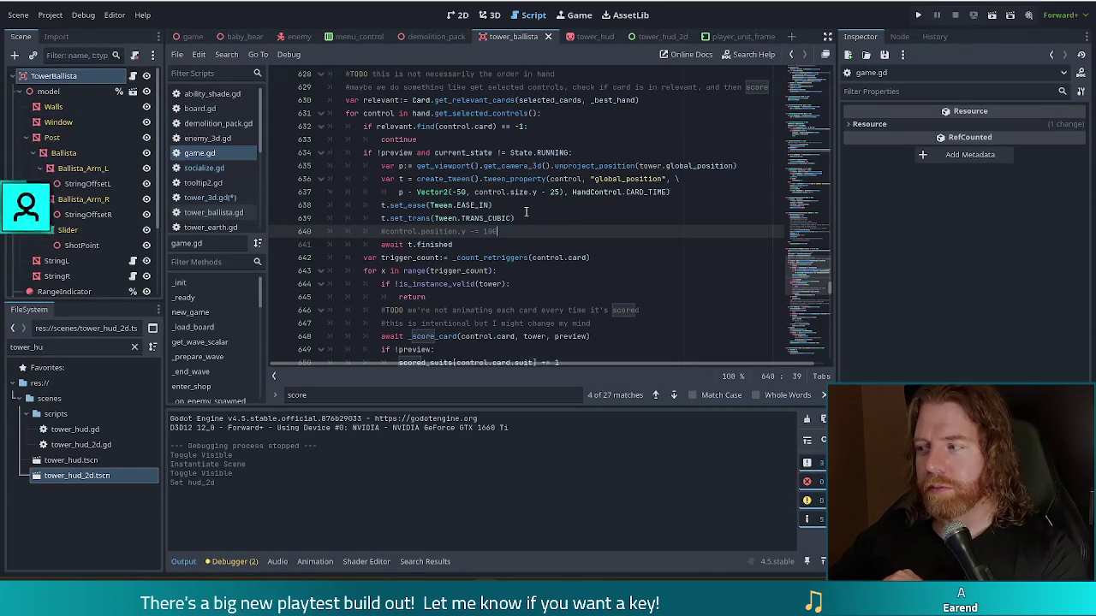
left_click(451, 154)
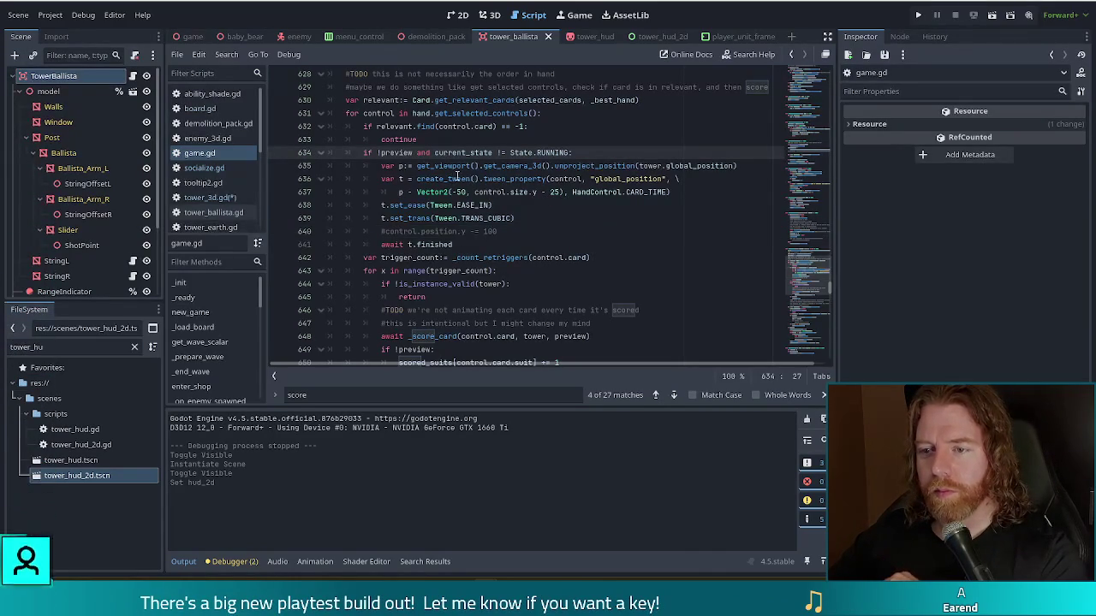
left_click(467, 166)
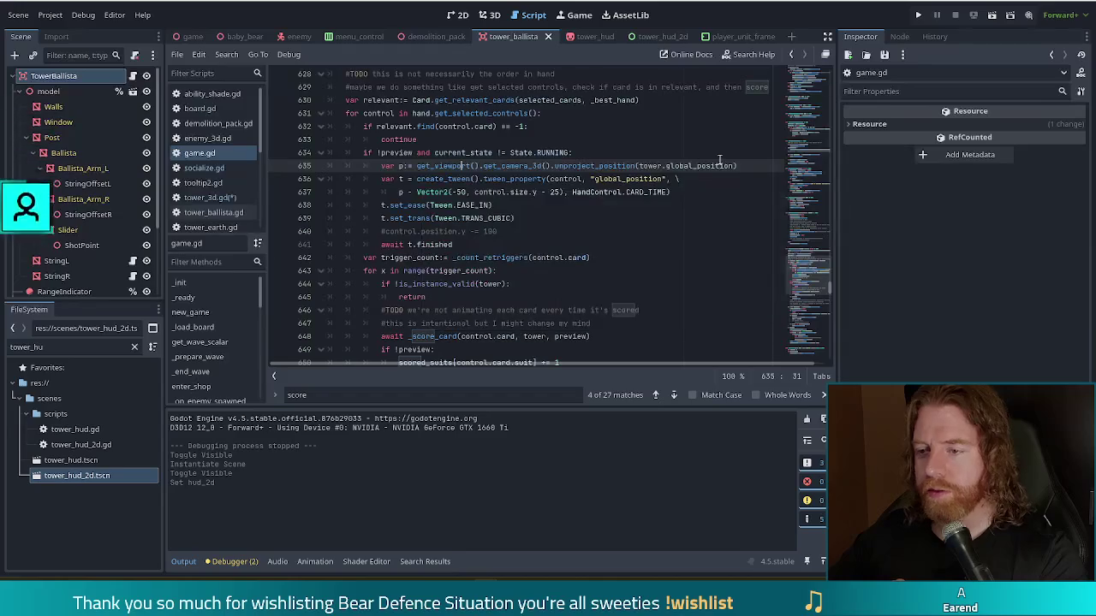
left_click_drag(741, 166, 382, 168)
key("ctrl+c")
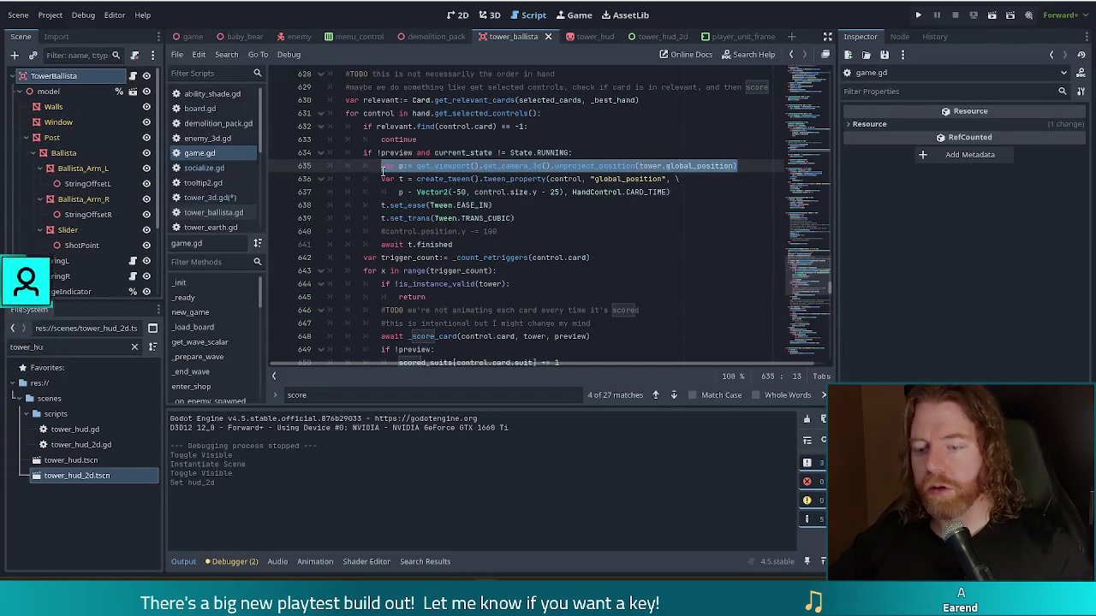
left_click(219, 200)
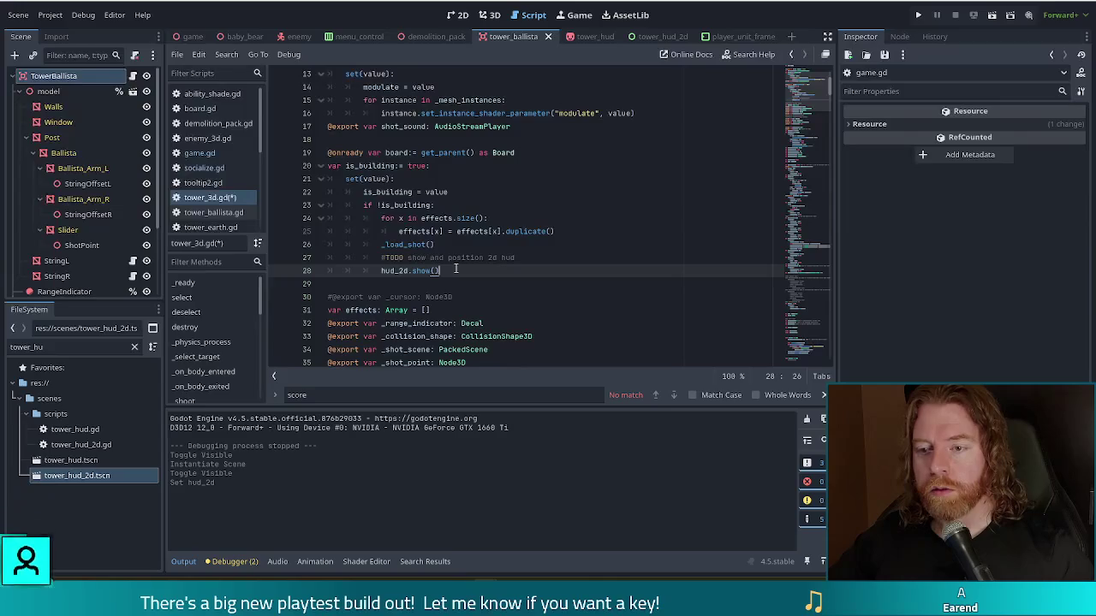
- Paste the copied line under hud_2d.show() and start it with 'hud_2d.global_position ='
key("ctrl+v")
key("ctrl+z")
key("Return")
key("ctrl+v")
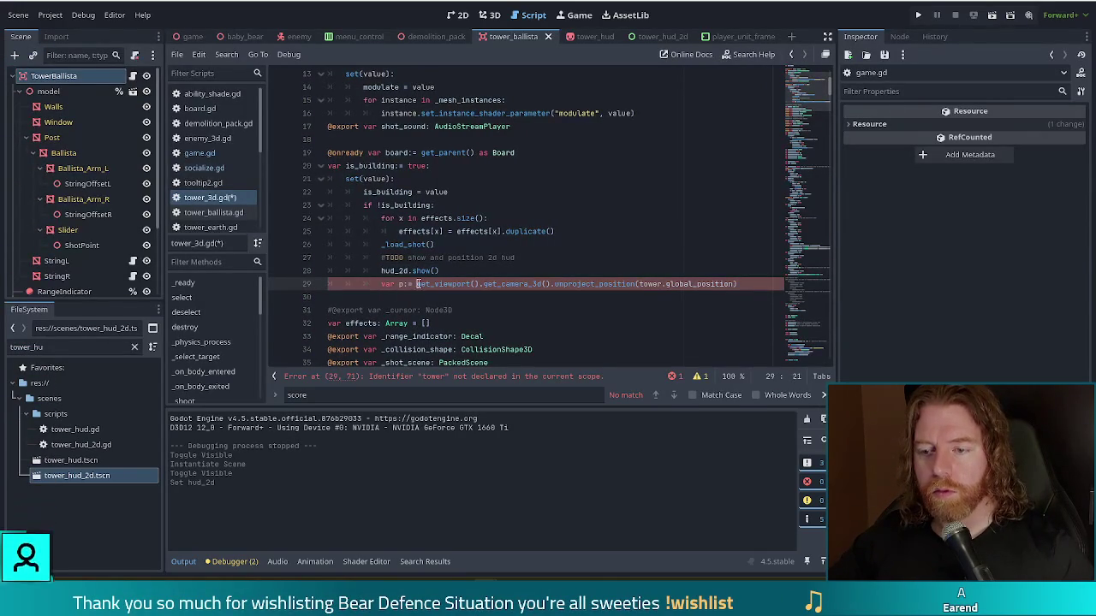
left_click_drag(417, 284, 381, 284)
type("hud")
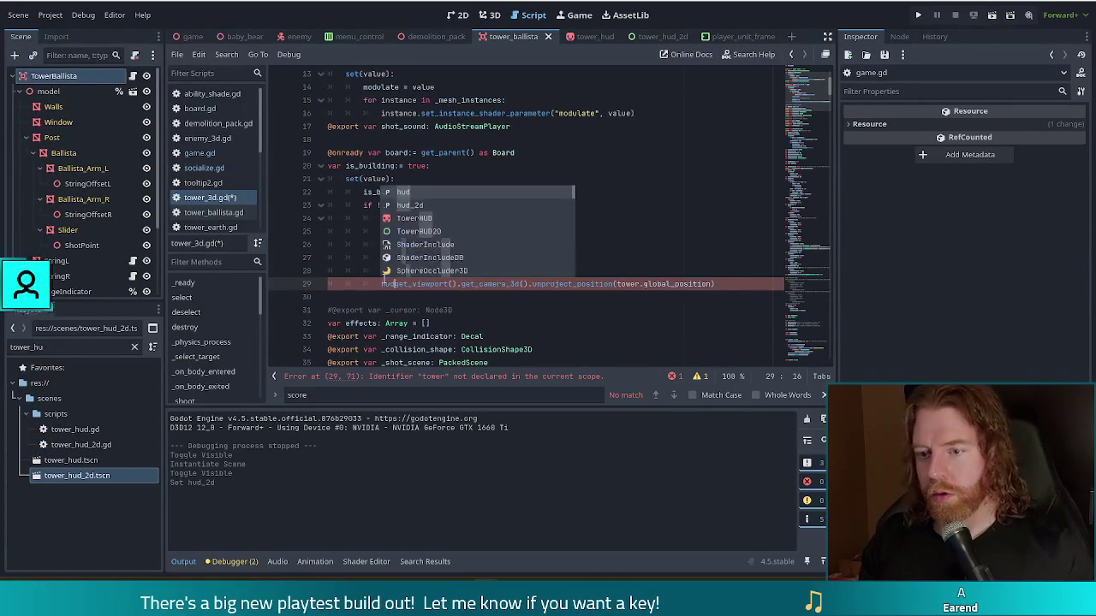
key("Down")
key("Tab")
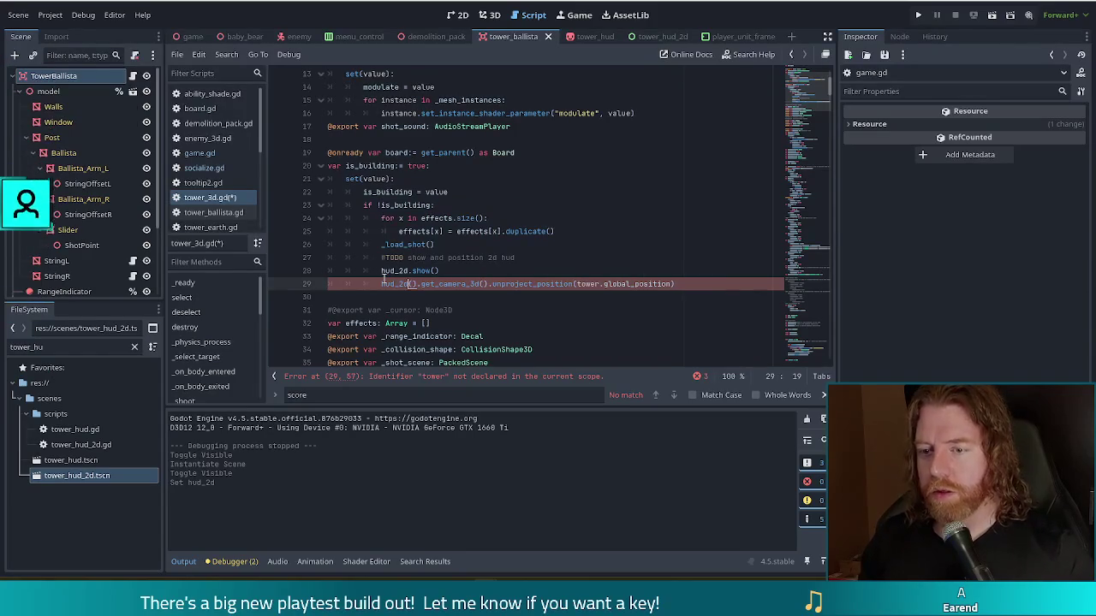
type(".global")
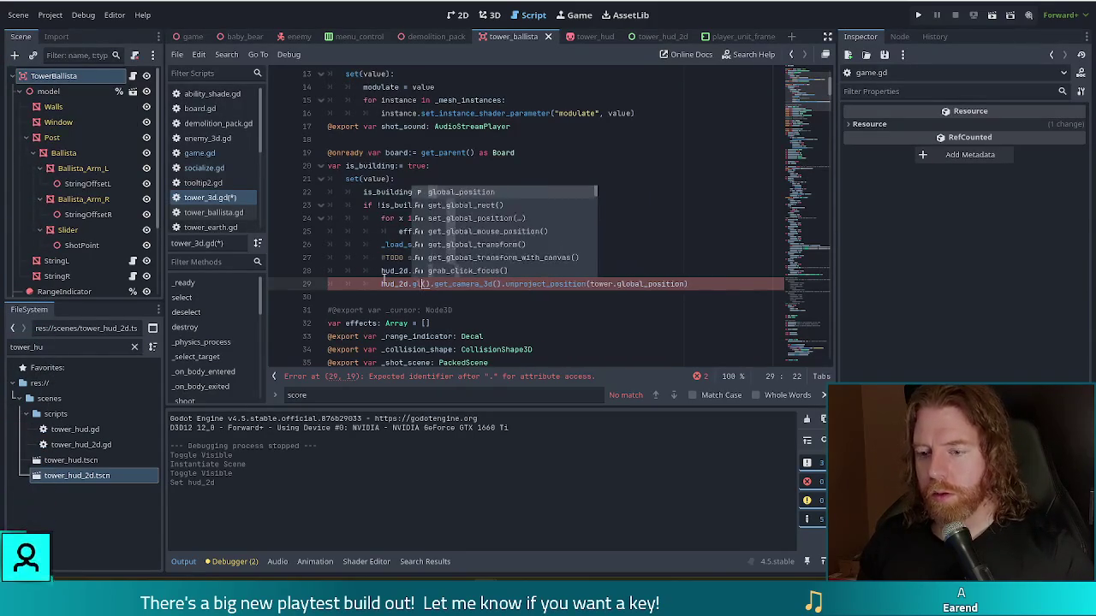
key("Tab")
type("=")
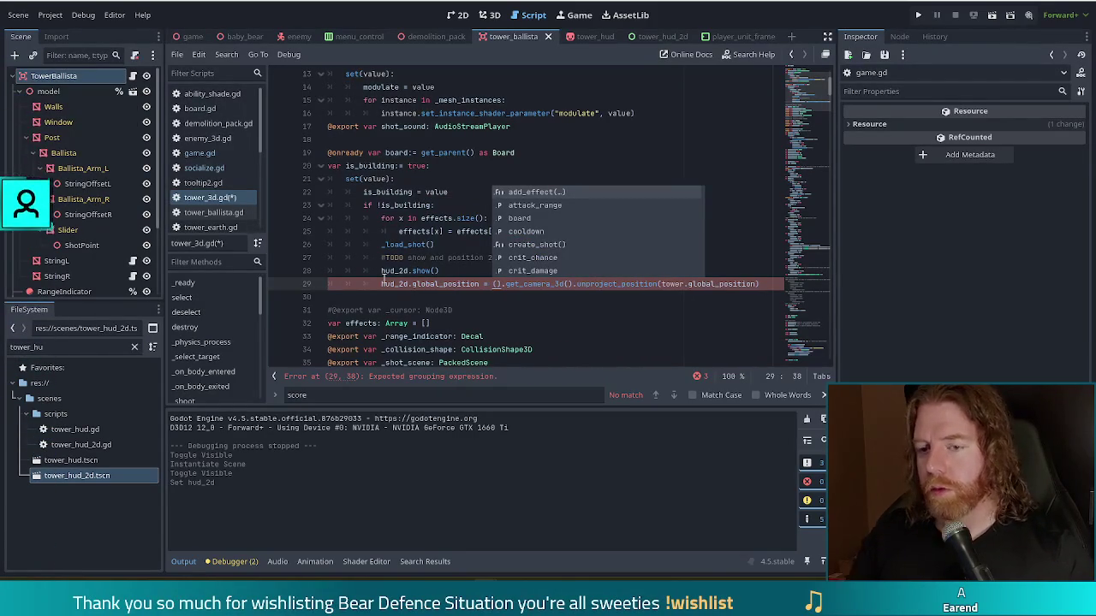
- Complete the assignment with get_viewport().get_camera_3d().unproject_position(global_position) and save
left_click(200, 152)
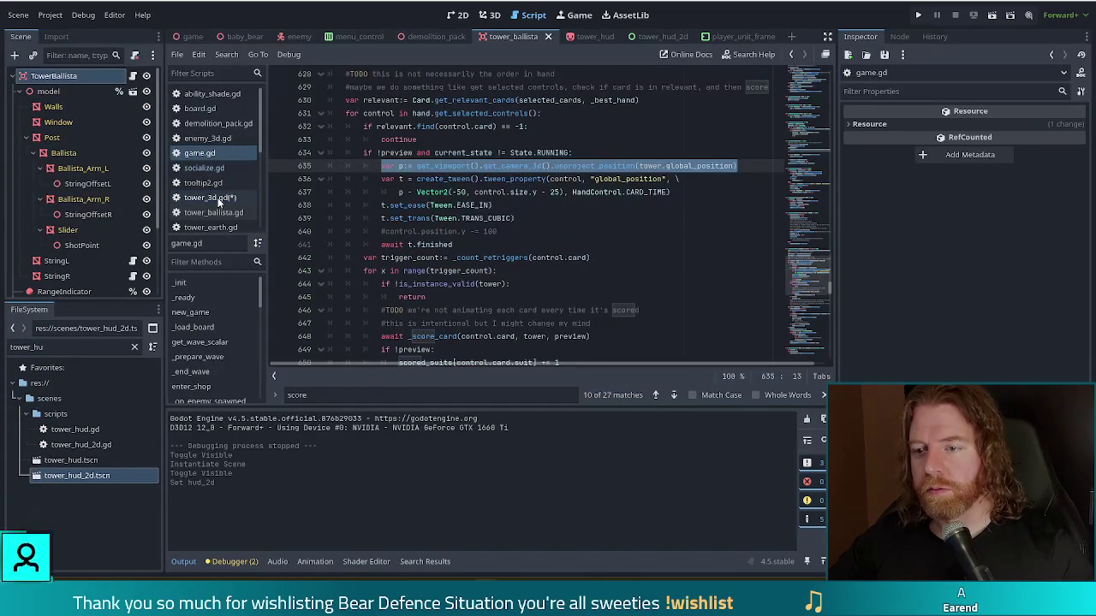
left_click(214, 198)
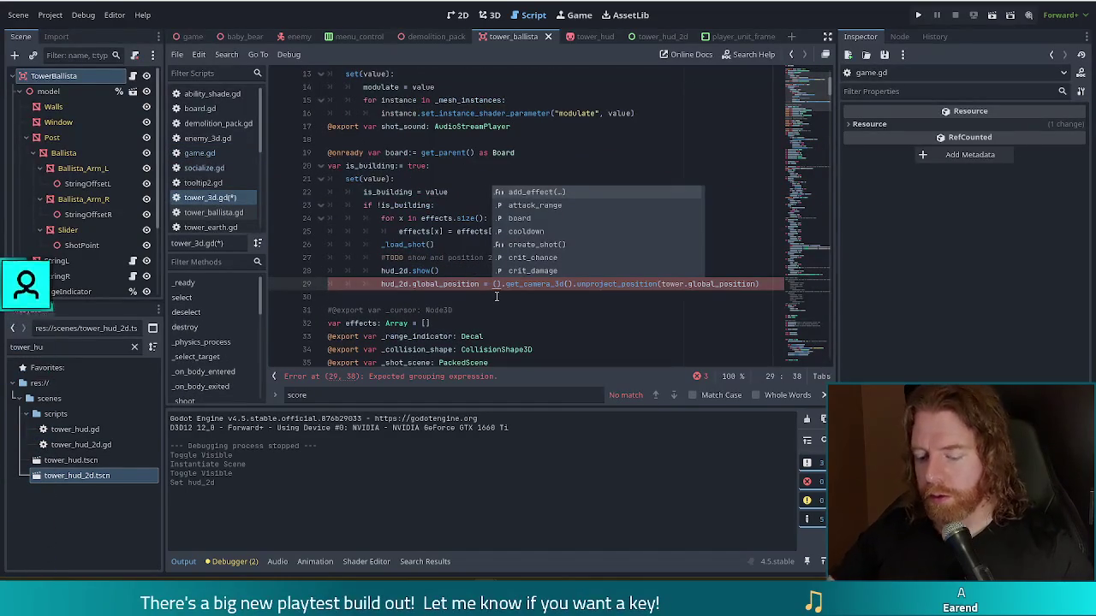
type("get_view")
key("Return")
key("ctrl+s")
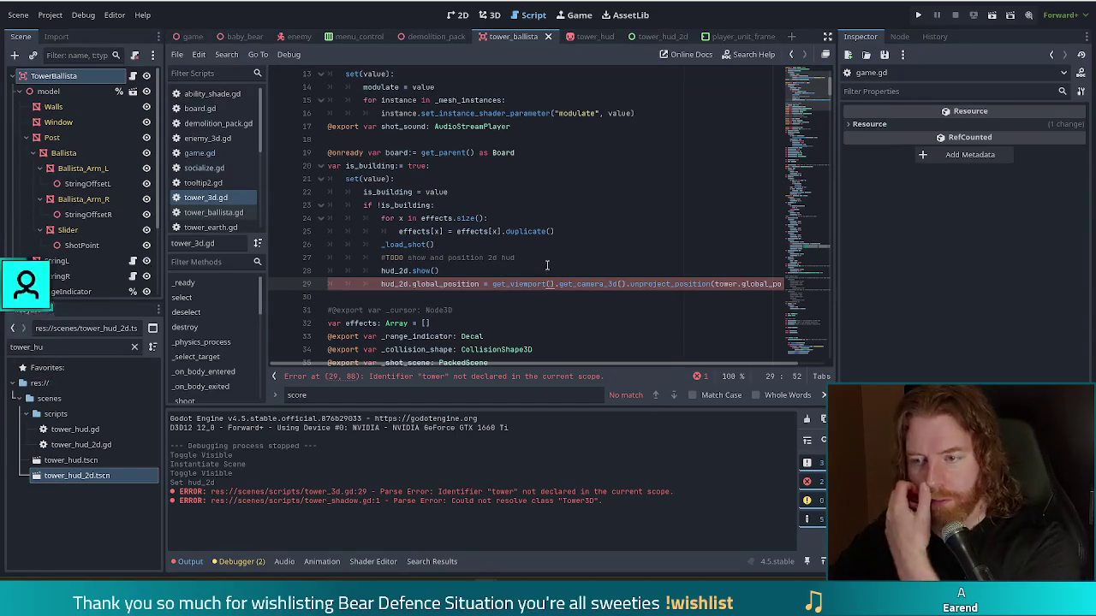
- Remove the undeclared 'tower.' prefix on line 29, save, and run the game
left_click_drag(536, 363, 603, 363)
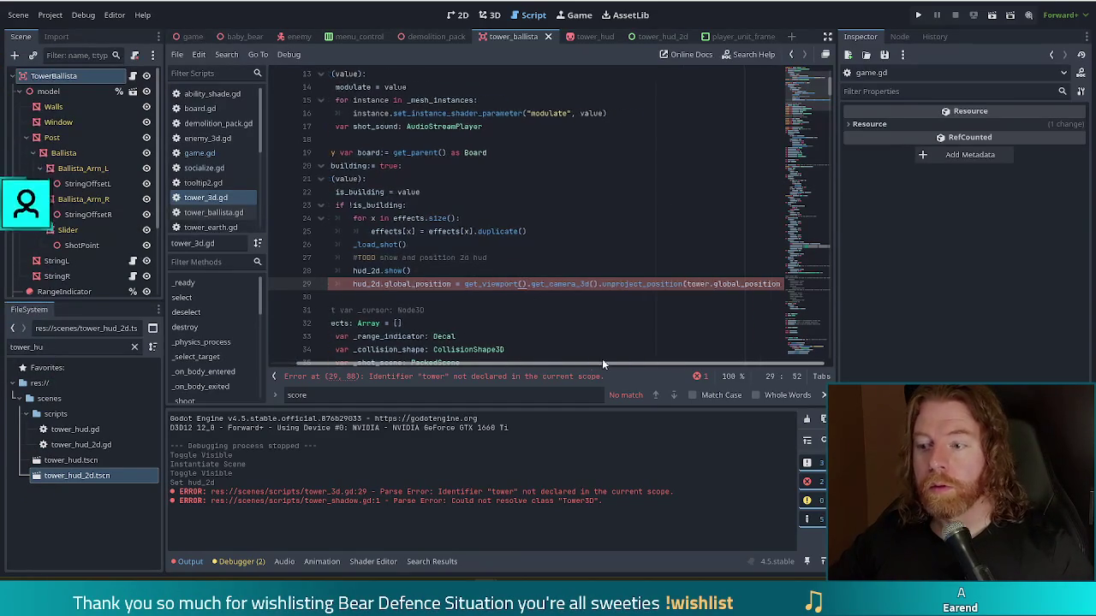
left_click(695, 283)
key("BackSpace")
key("Delete")
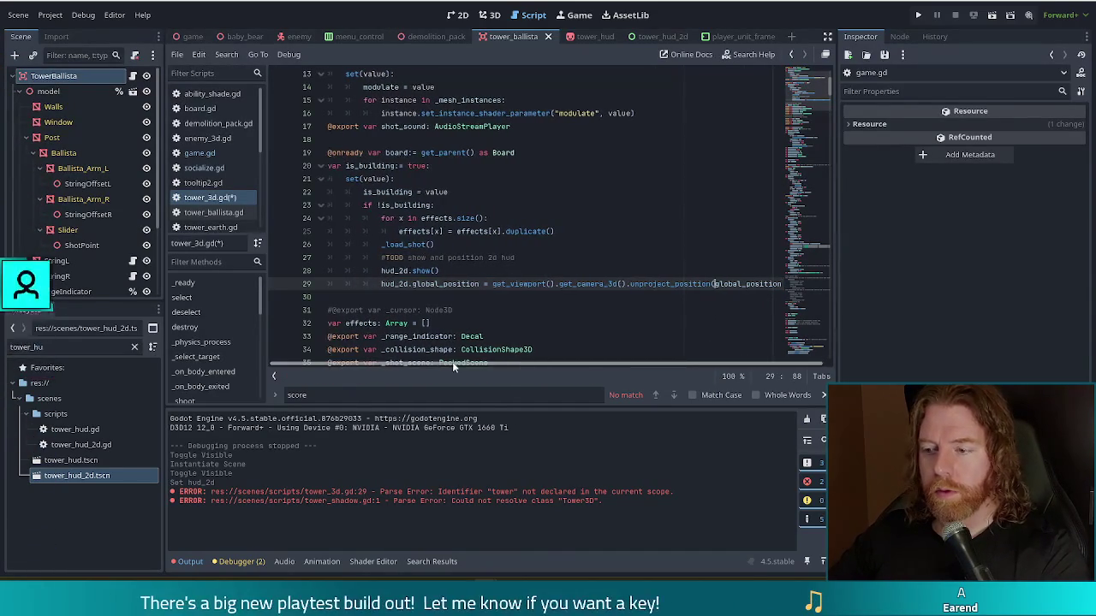
key("ctrl+s")
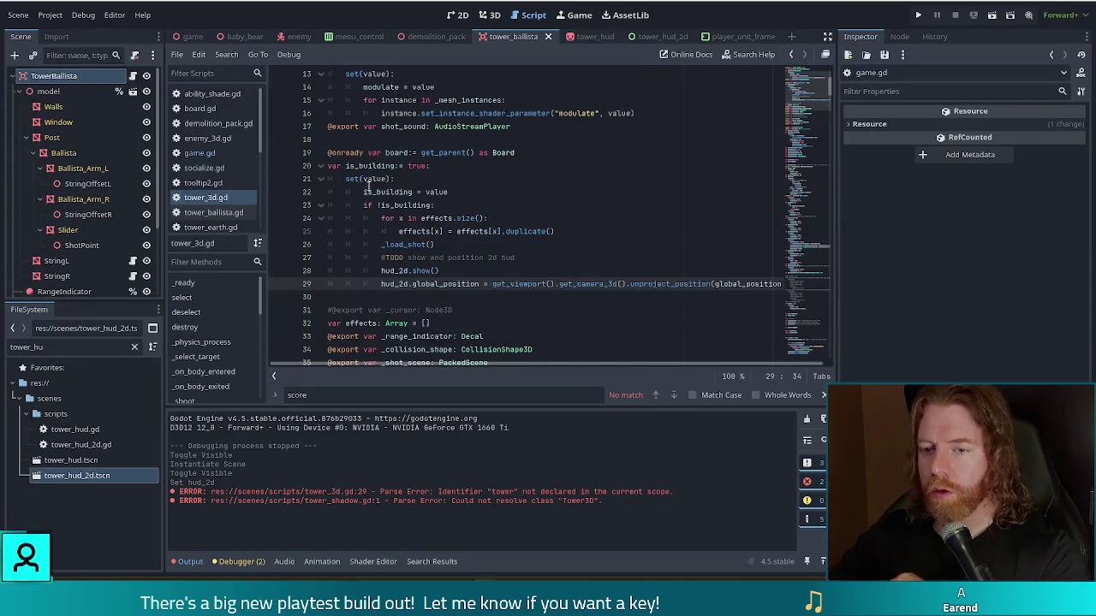
scroll(156, 214, "down", 3)
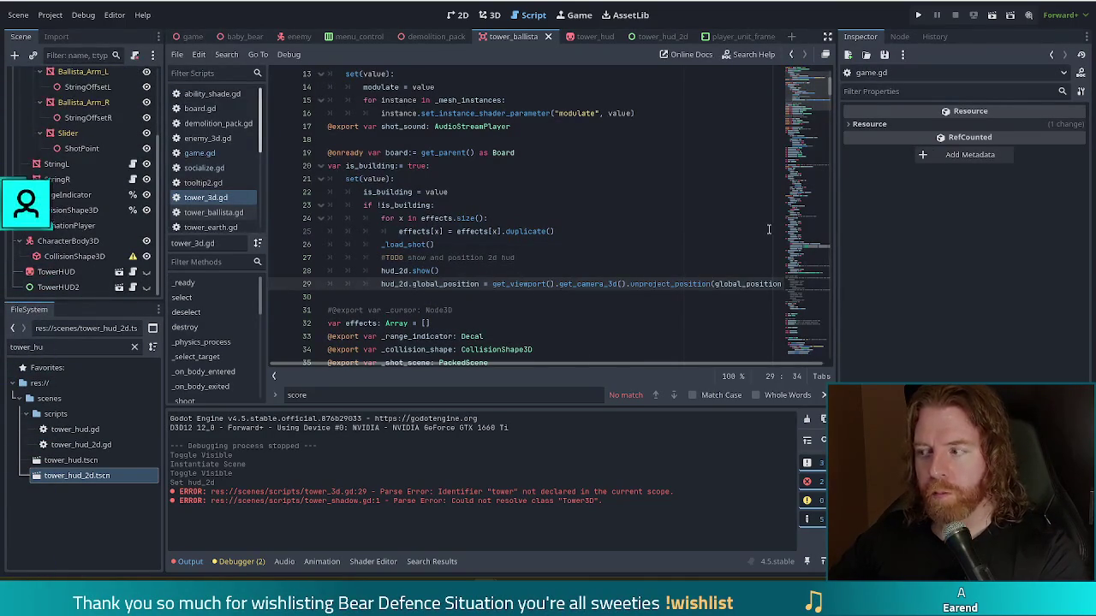
left_click(918, 15)
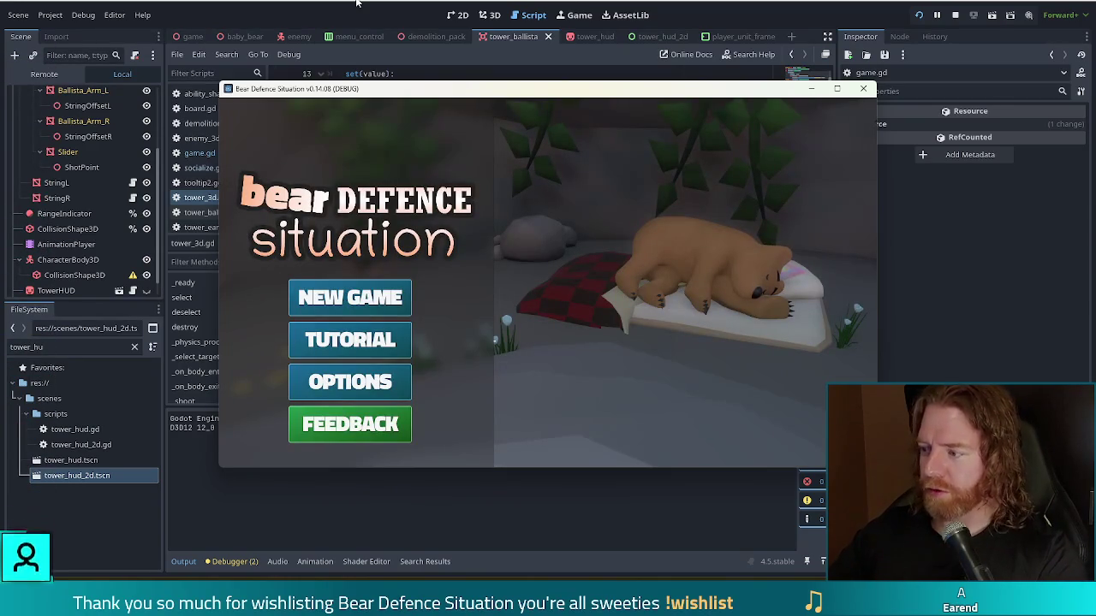
- Start a New Game, pick a card, play it, and place a Ballista Tower on the board
left_click(336, 298)
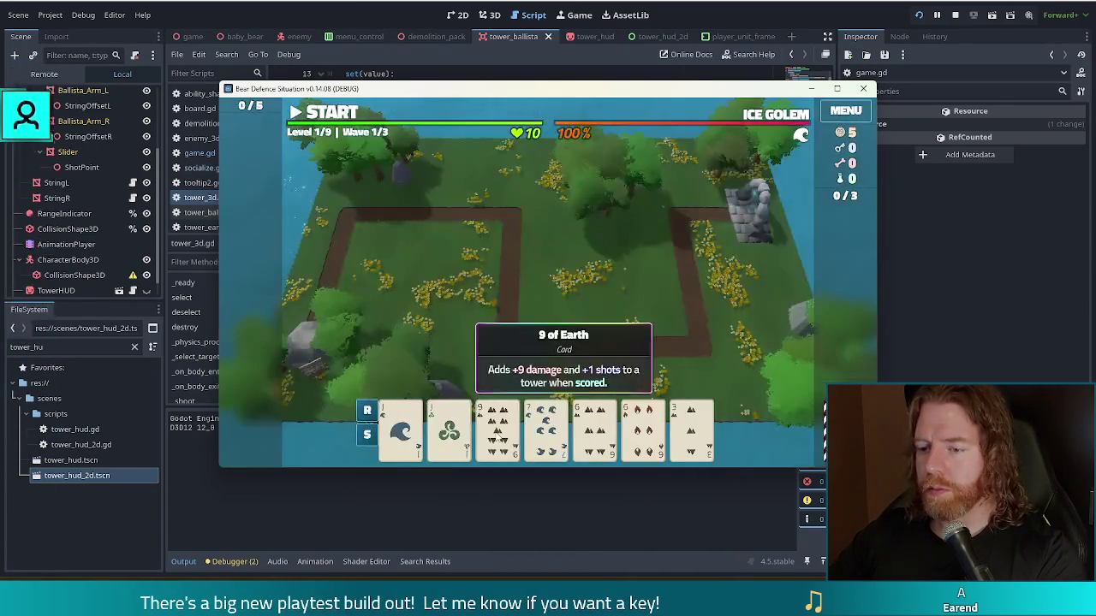
left_click(497, 426)
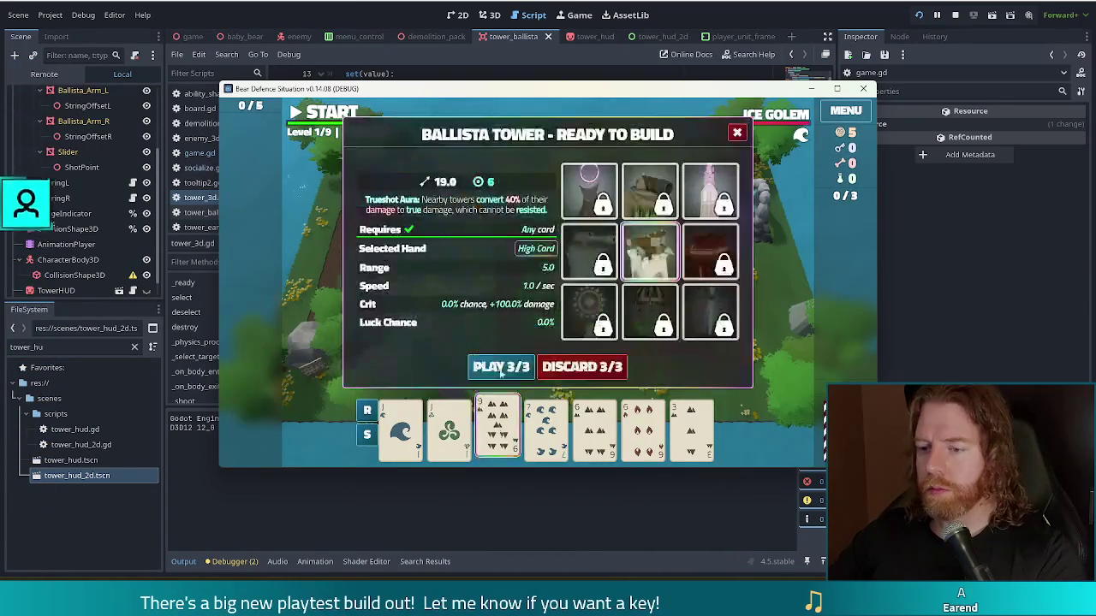
left_click(502, 368)
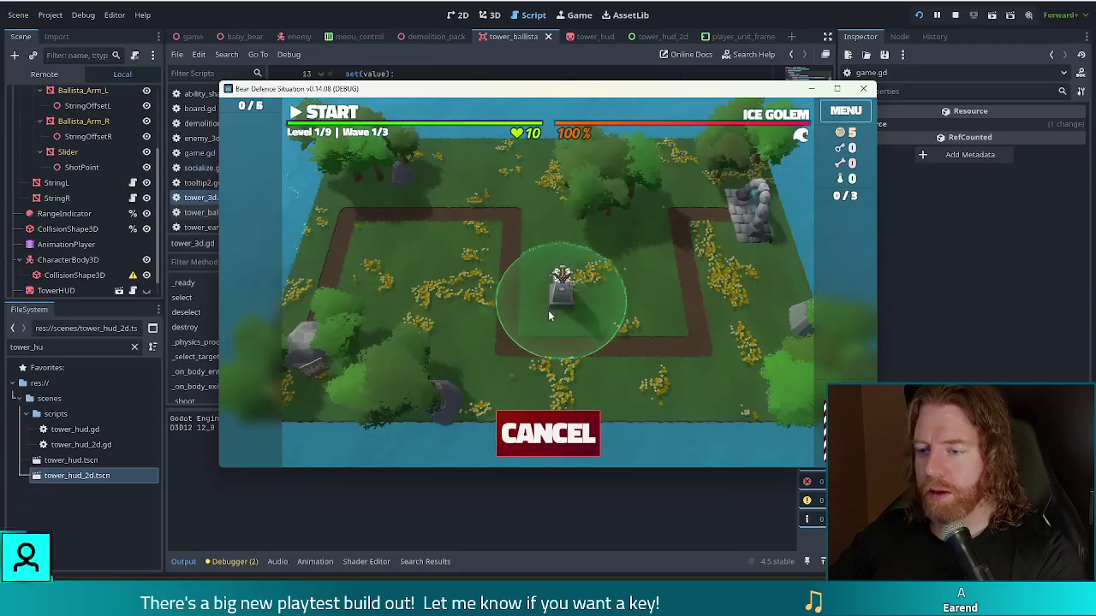
left_click(639, 307)
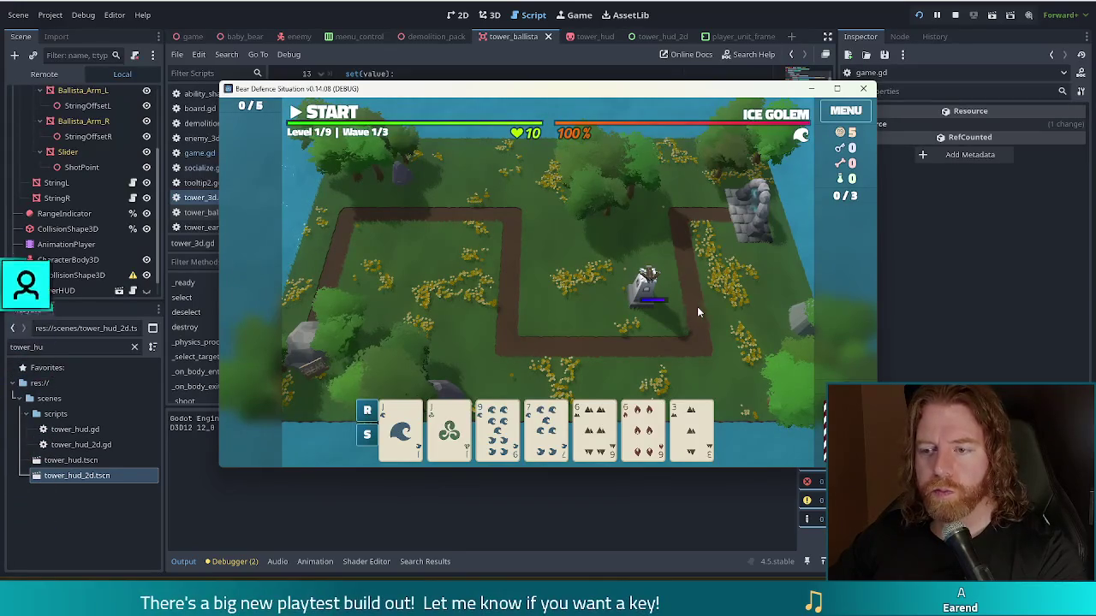
left_click(391, 4)
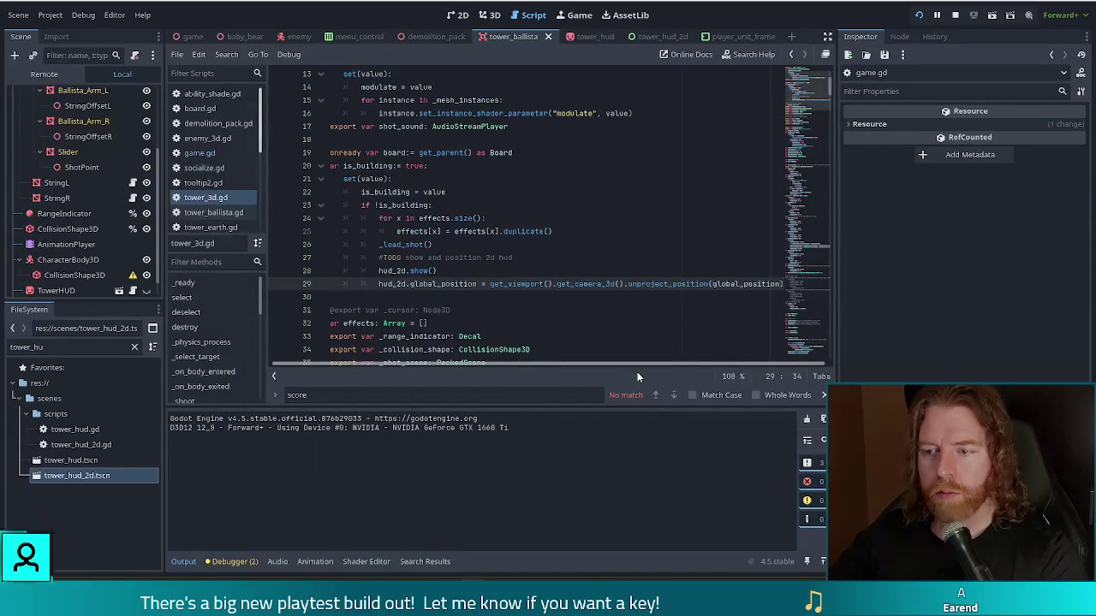
- Scroll tower_3d.gd back into view and read the get_viewport documentation
scroll(448, 363, "left", 1)
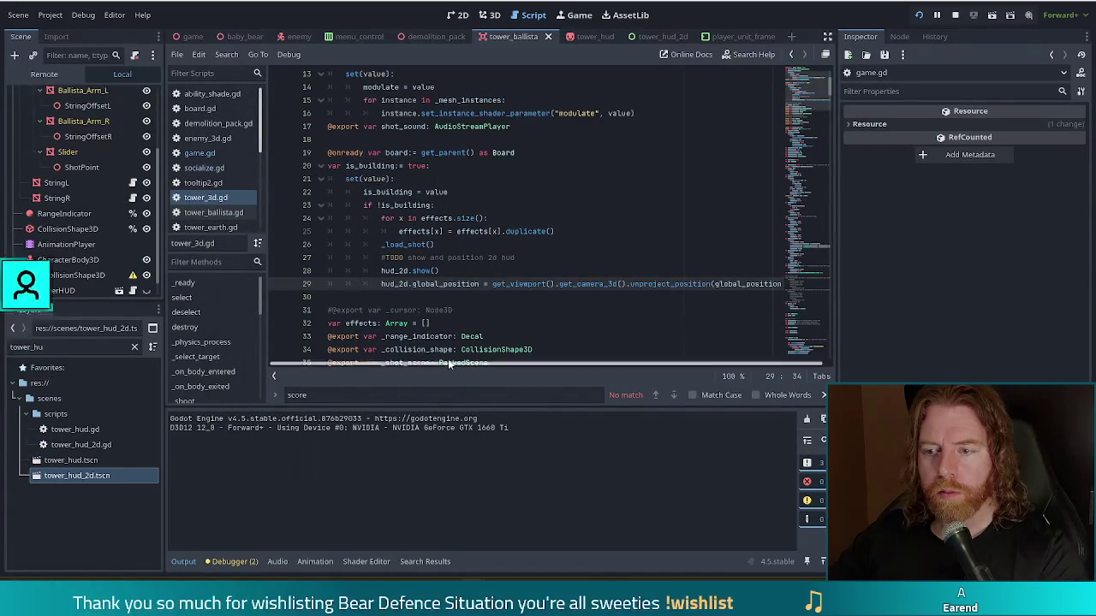
mouse_move(640, 290)
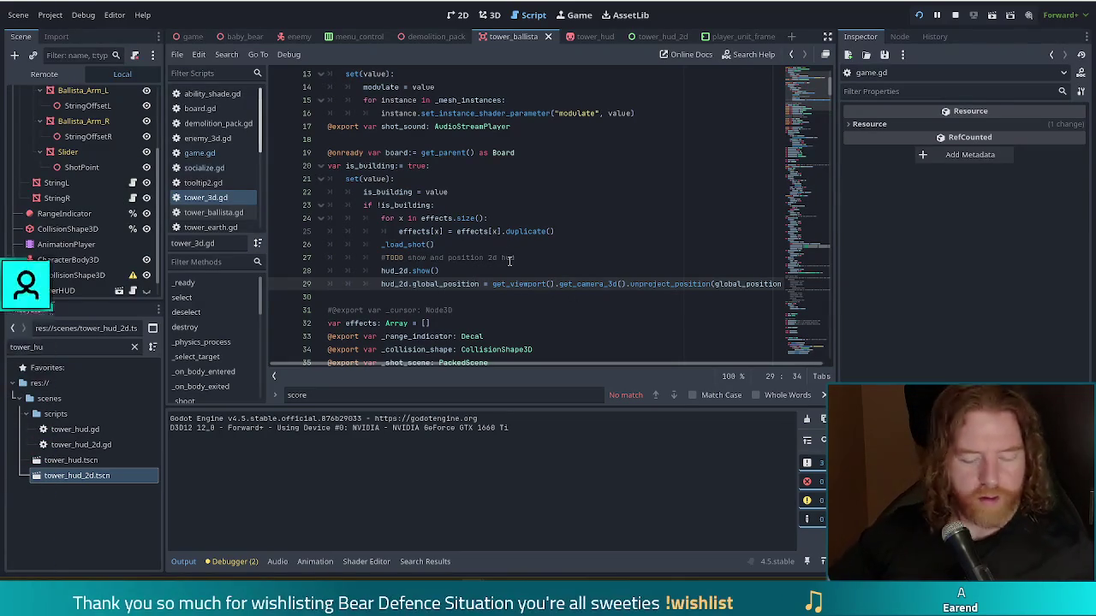
mouse_move(508, 287)
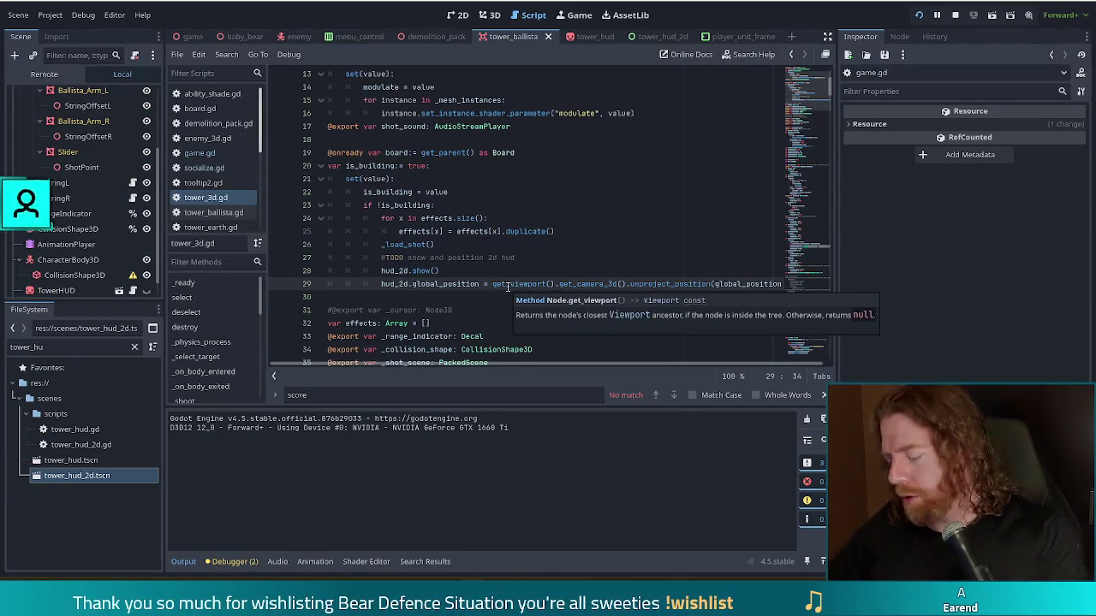
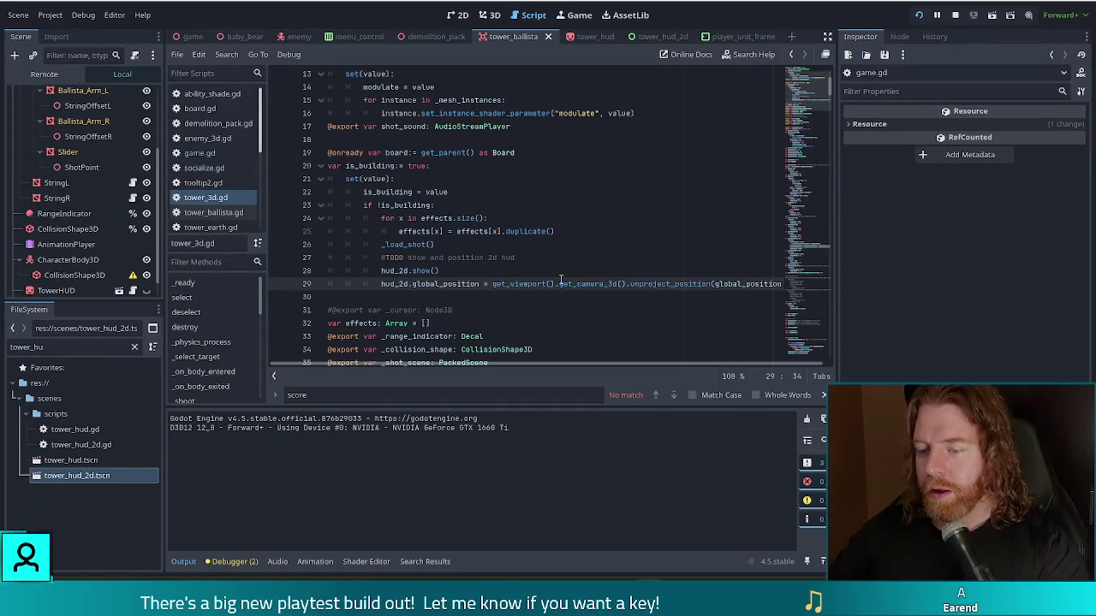
- Open game.gd and put the caret on the card tween's create_tween line near line 636
left_click(200, 152)
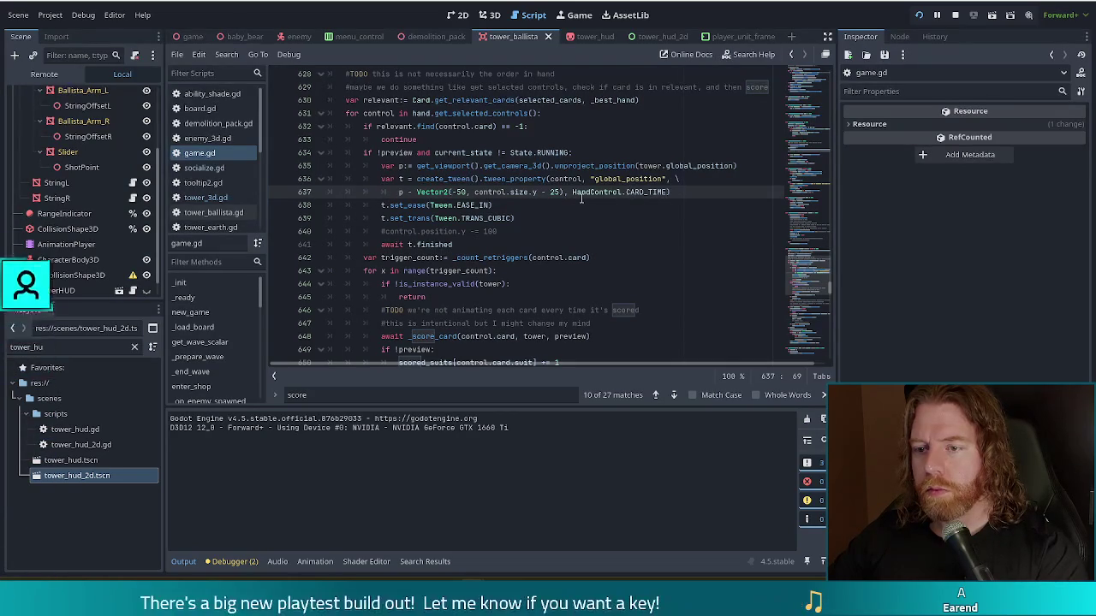
left_click(617, 170)
left_click(438, 179)
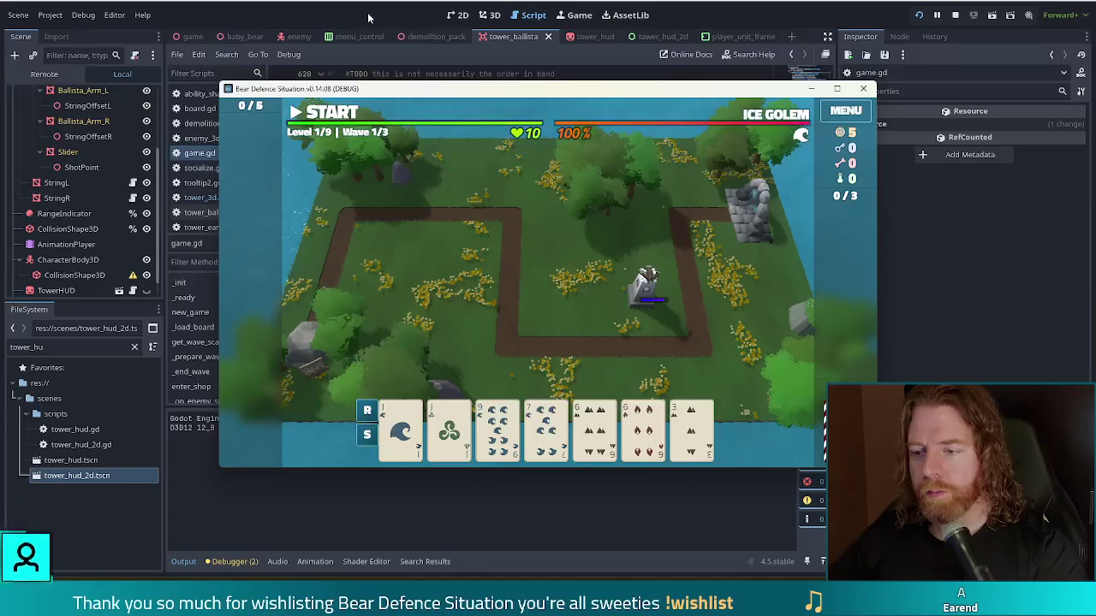
- Show the tower_hud_2d scene zoomed in the 2D view with the TowerHUD root selected
left_click(837, 89)
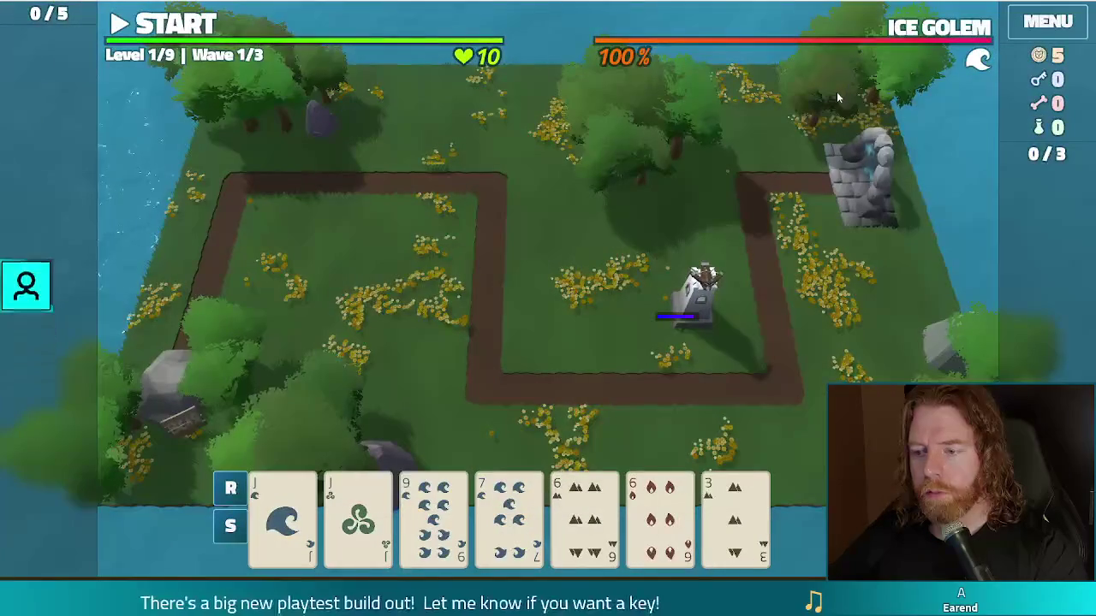
key("alt+Tab")
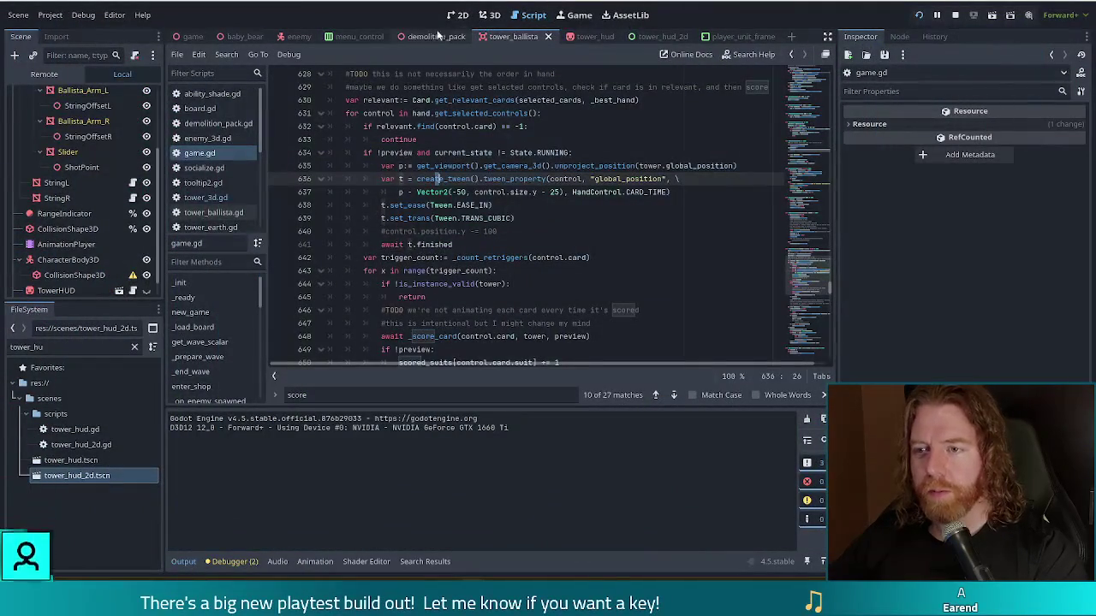
left_click(650, 37)
left_click(457, 15)
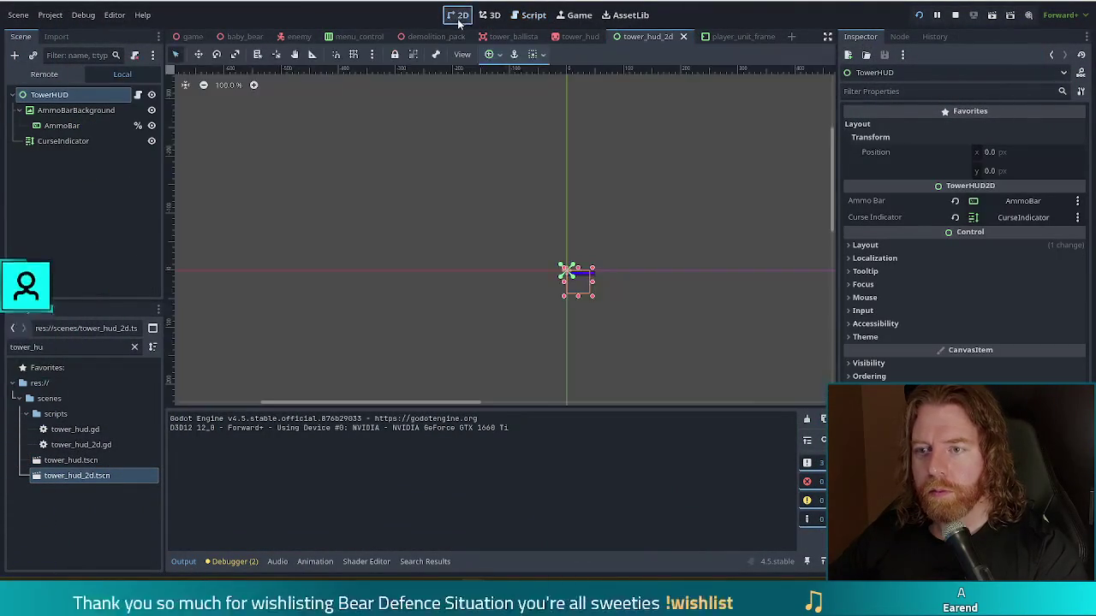
scroll(562, 311, "up", 5)
left_click(702, 259)
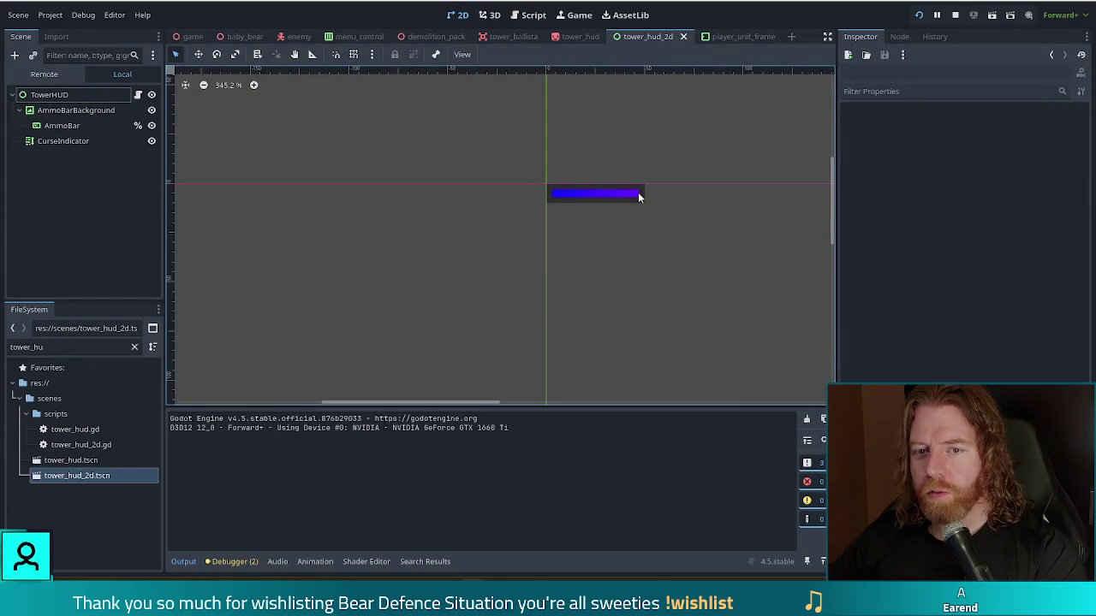
left_click(49, 95)
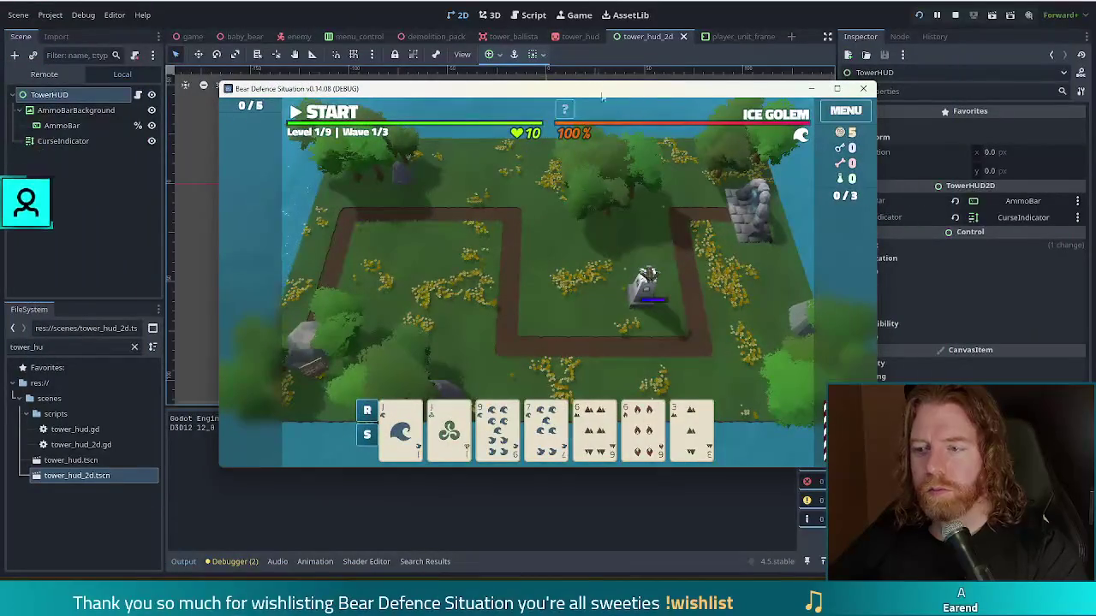
- Toggle the game window between maximized and windowed while checking the card hand
double_click(602, 97)
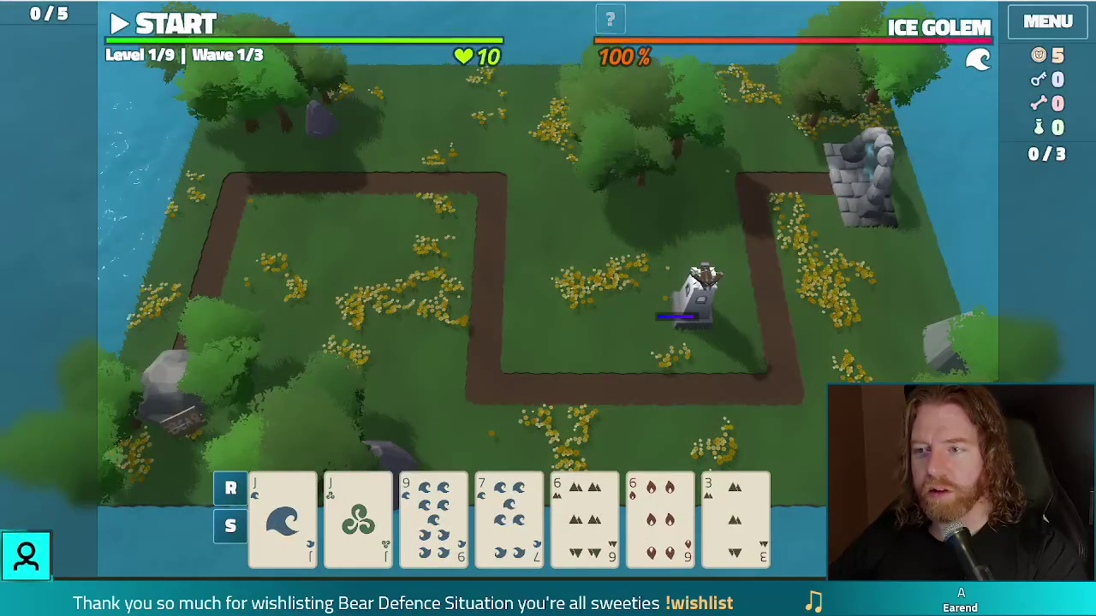
double_click(654, 5)
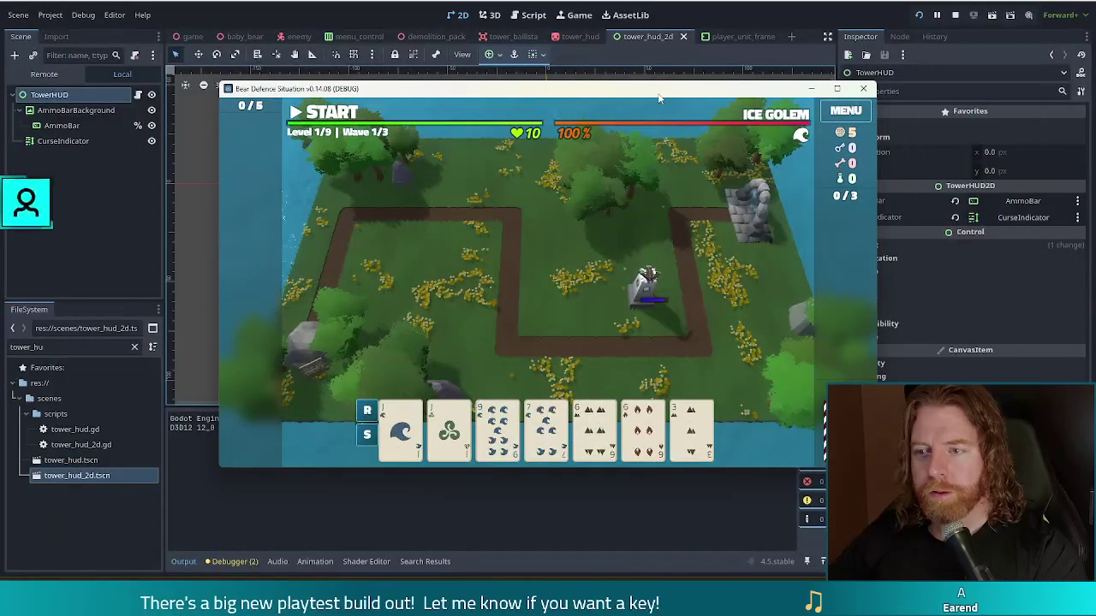
double_click(659, 91)
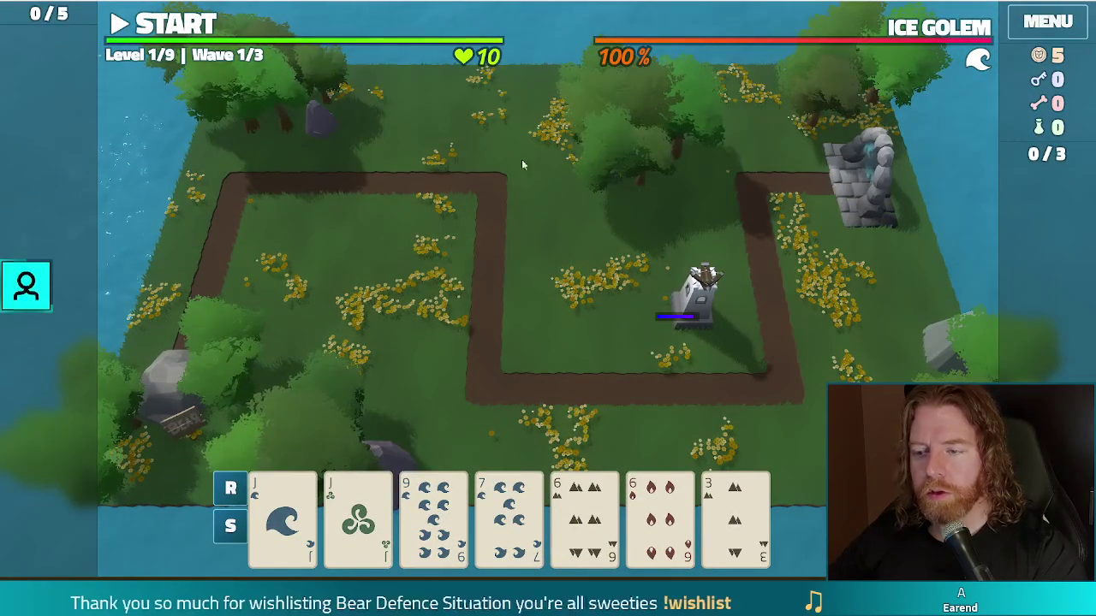
mouse_move(563, 529)
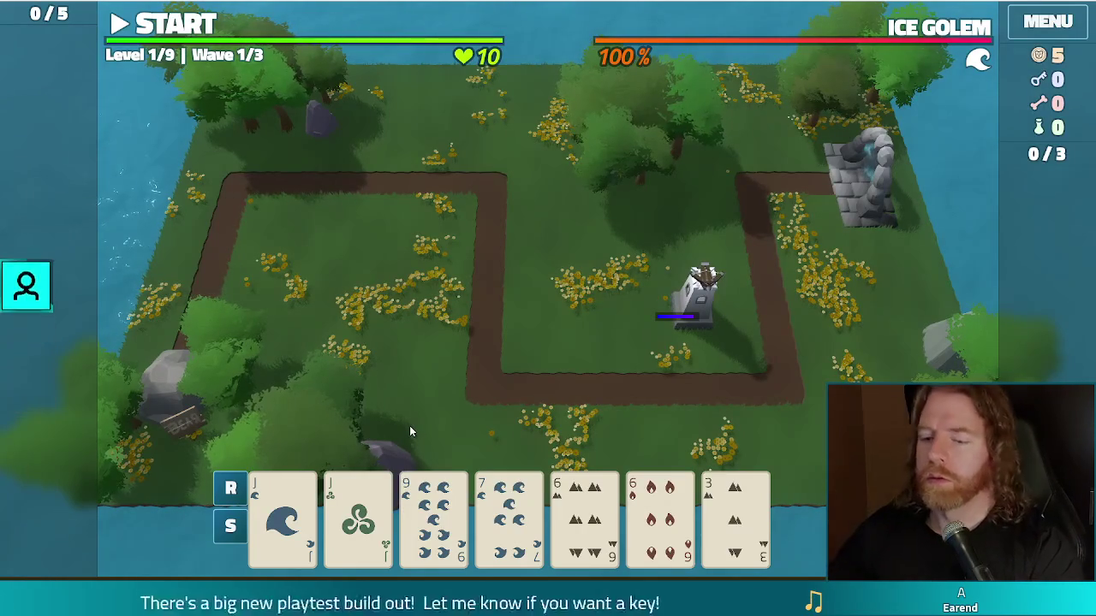
mouse_move(706, 529)
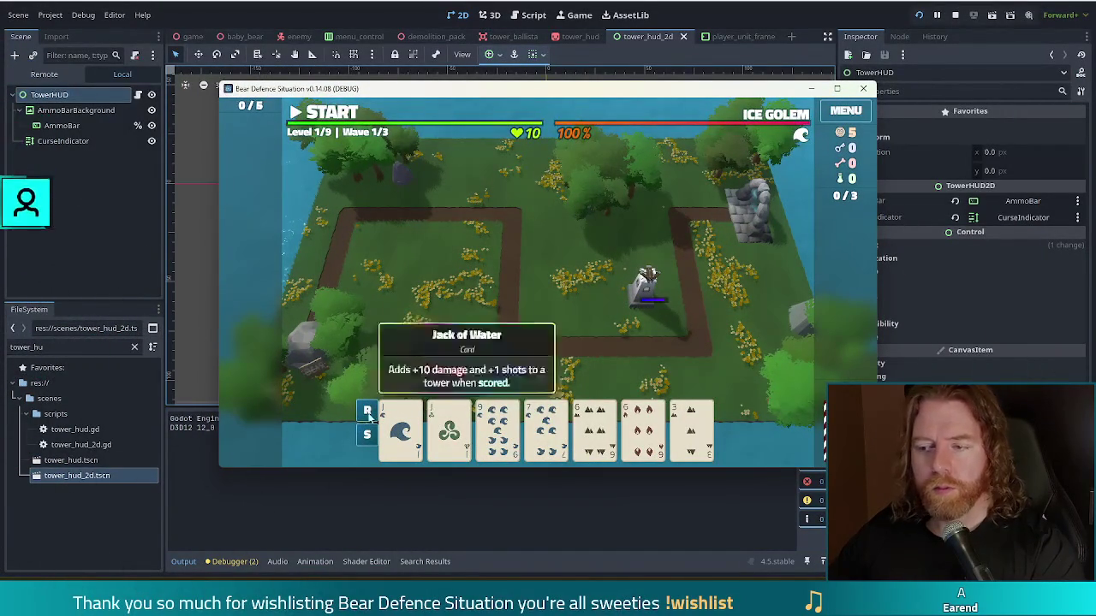
- Toggle the game into fullscreen and back with F11, then stop the running project
key("F11")
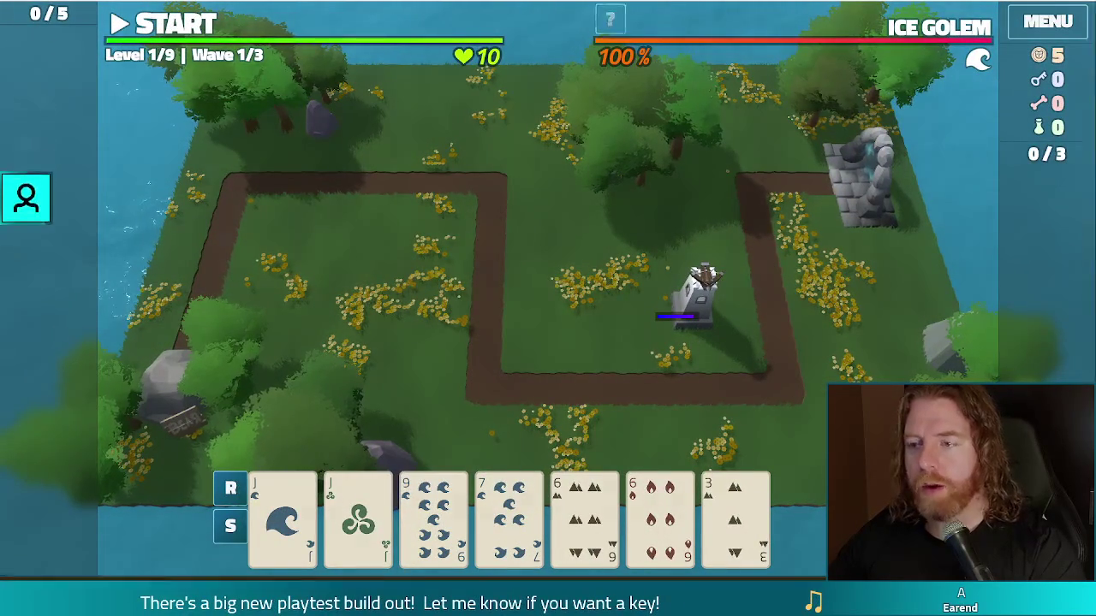
key("F11")
mouse_move(631, 130)
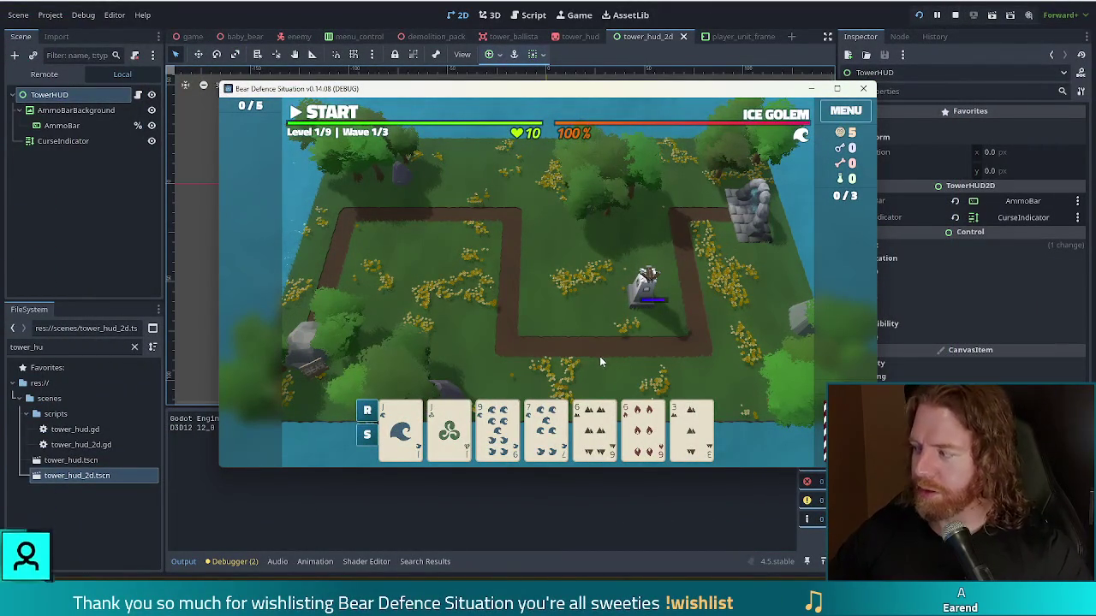
left_click(956, 15)
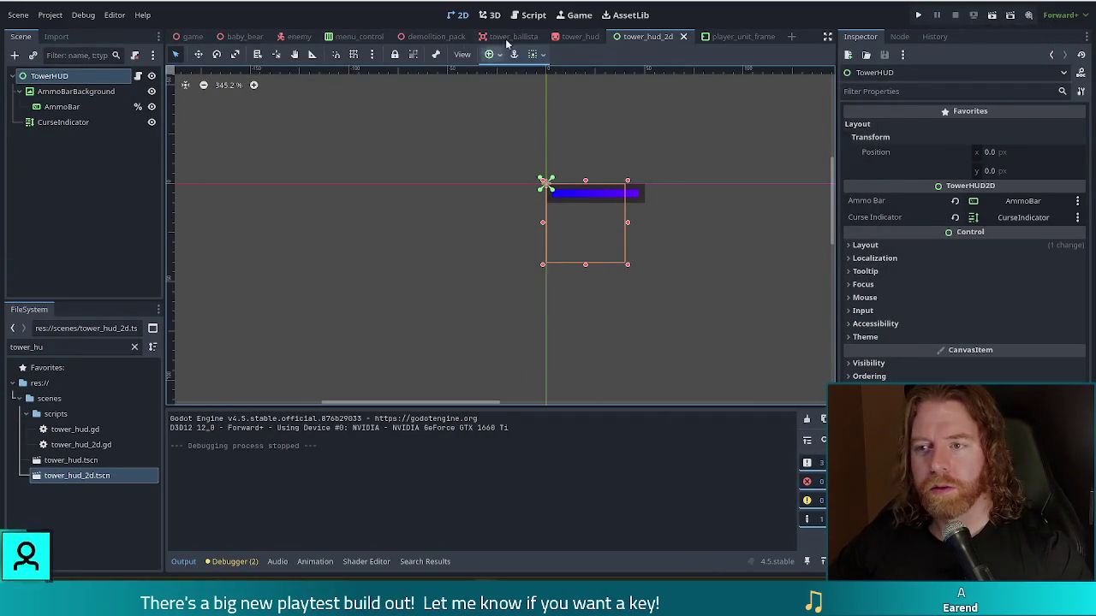
- In tower_3d.gd, break line 29 after '=' with a backslash and append '+ hud_offset' to line 30
left_click(528, 14)
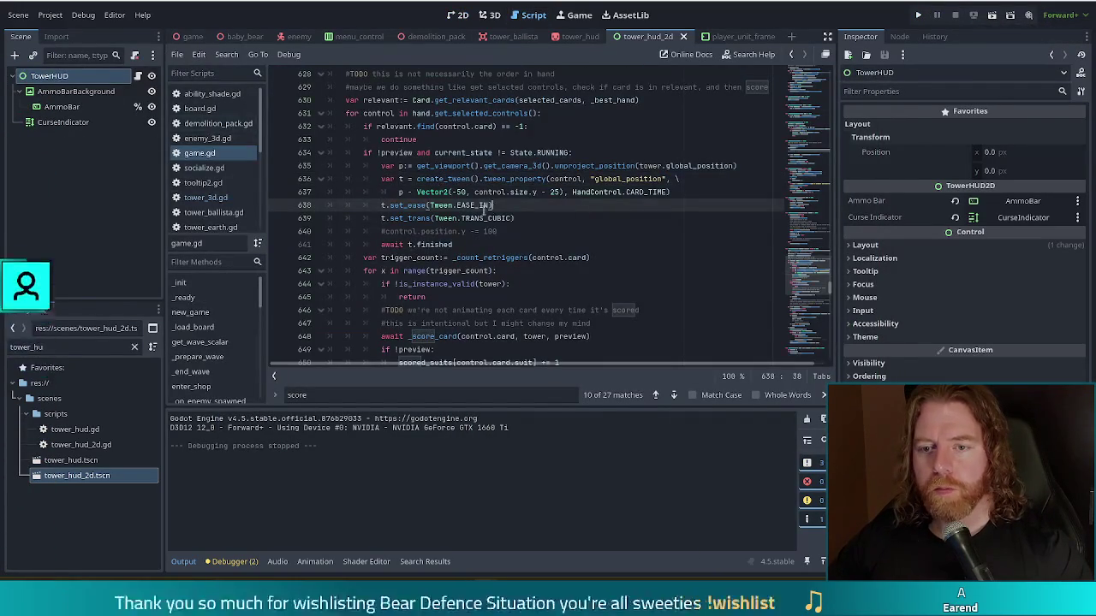
key("alt+Left")
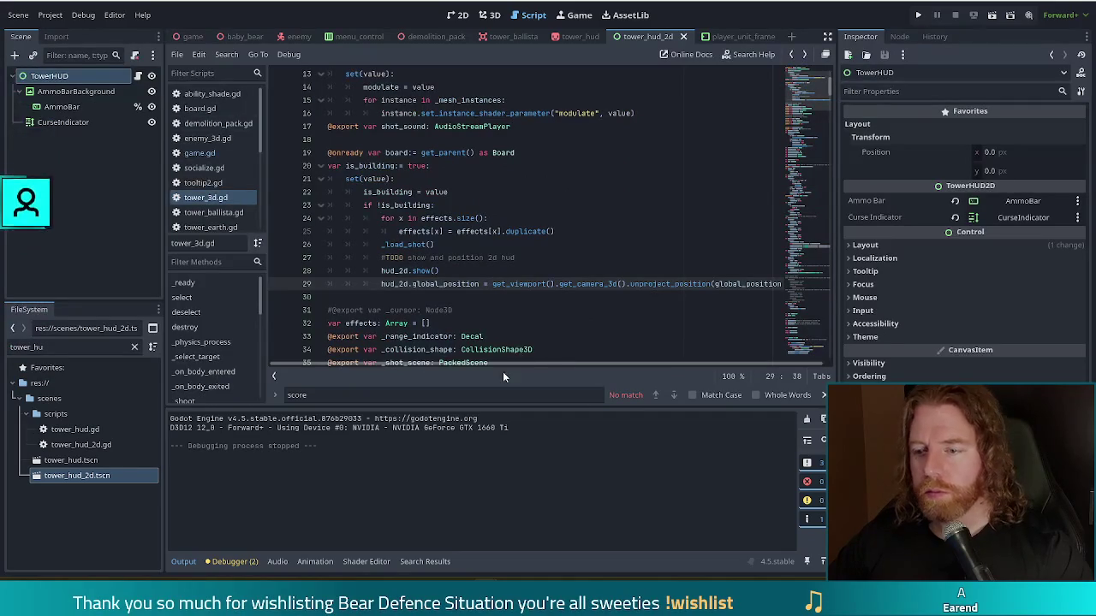
key("Right")
key("Right")
key("Right")
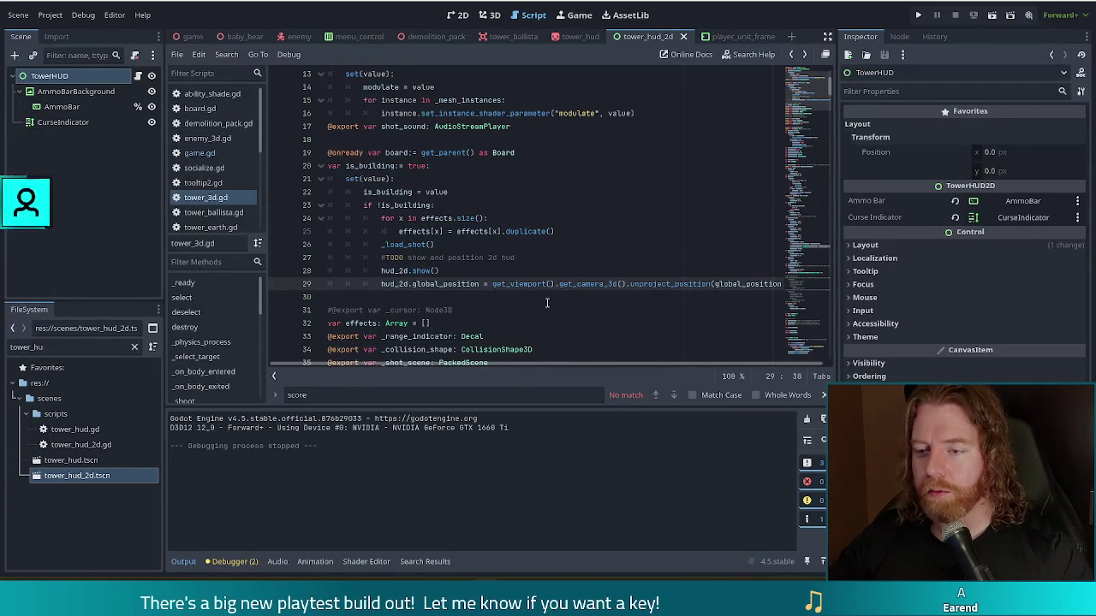
type("\\")
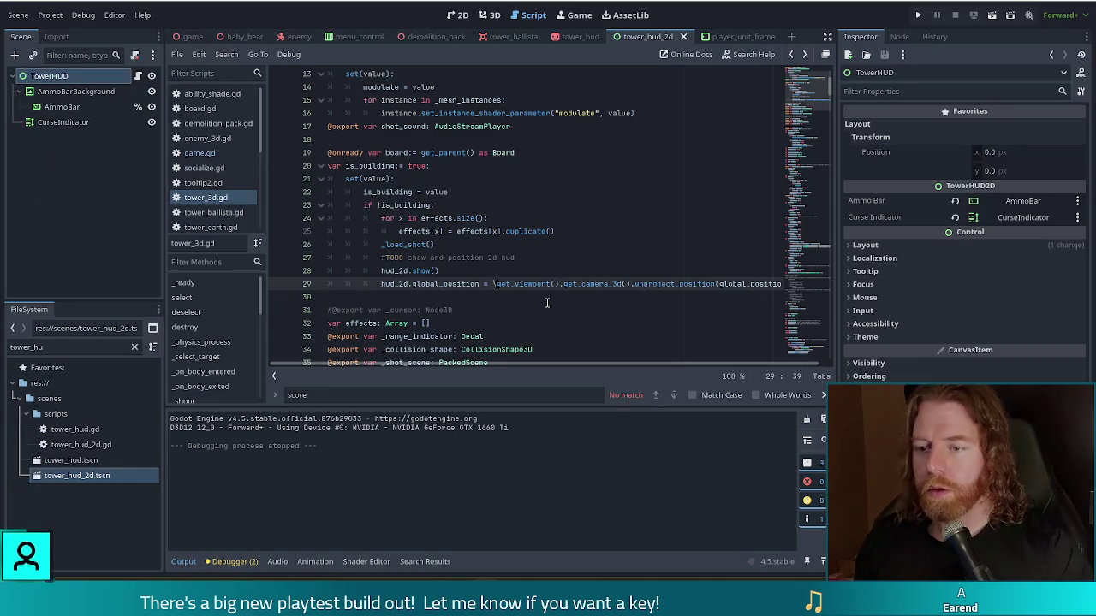
key("Return")
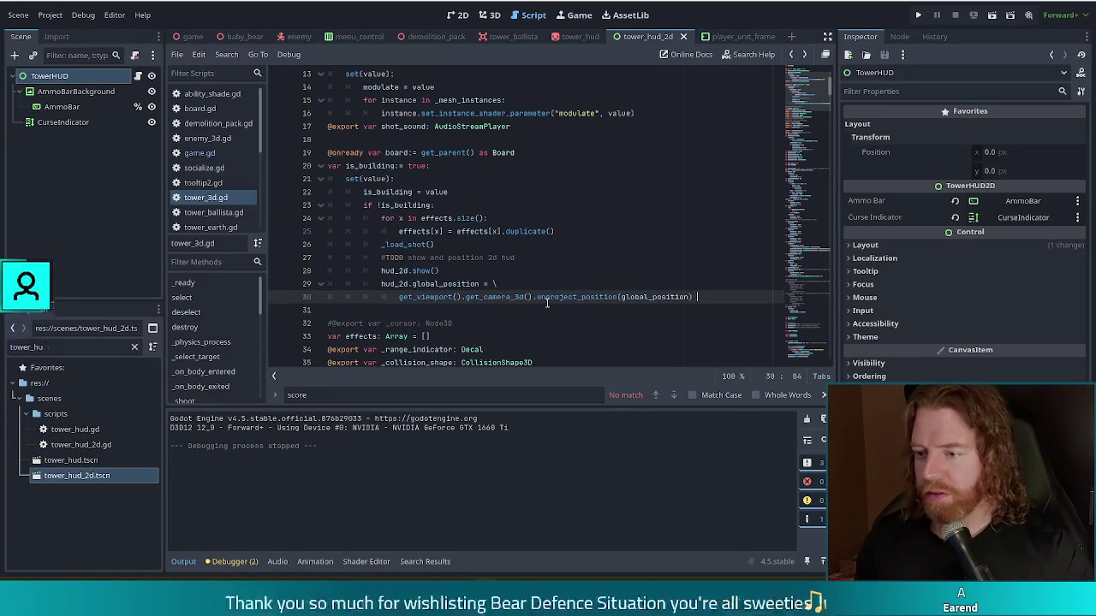
key("End")
type("+ ")
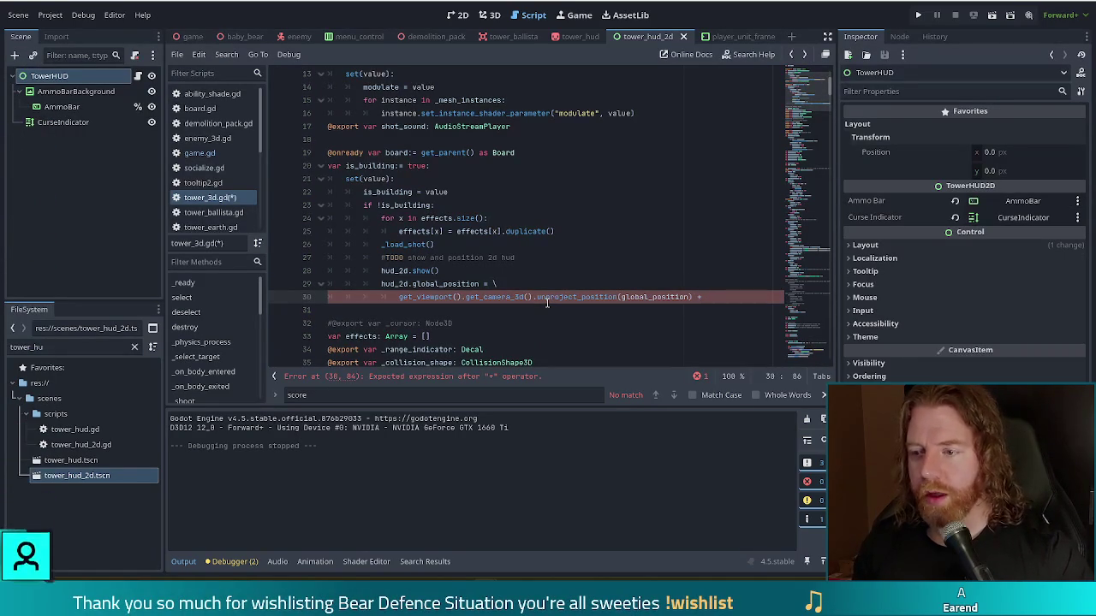
type("hud")
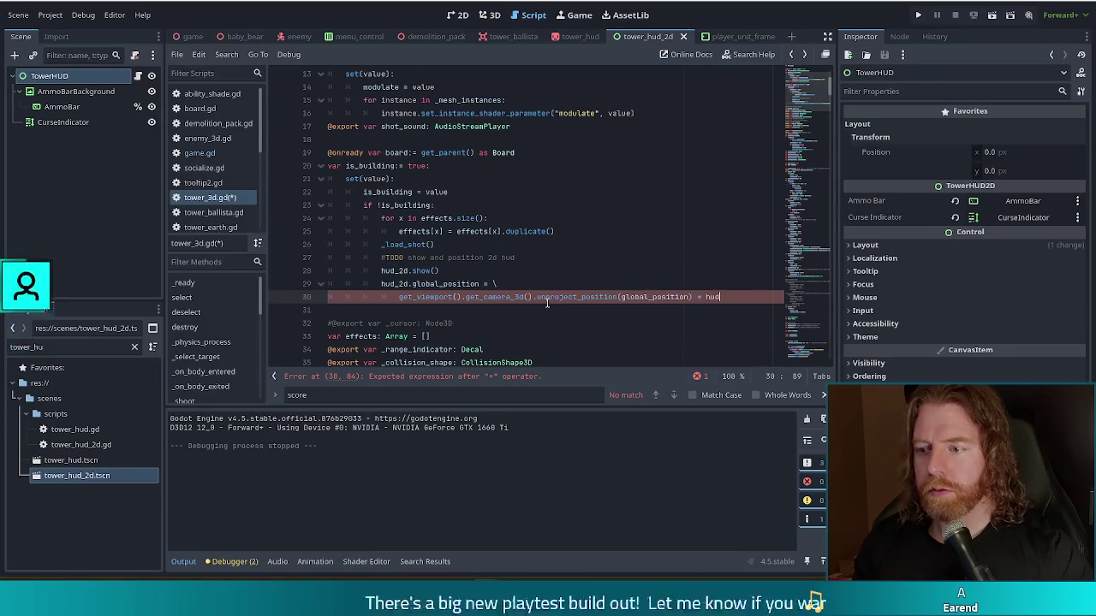
type("_offset")
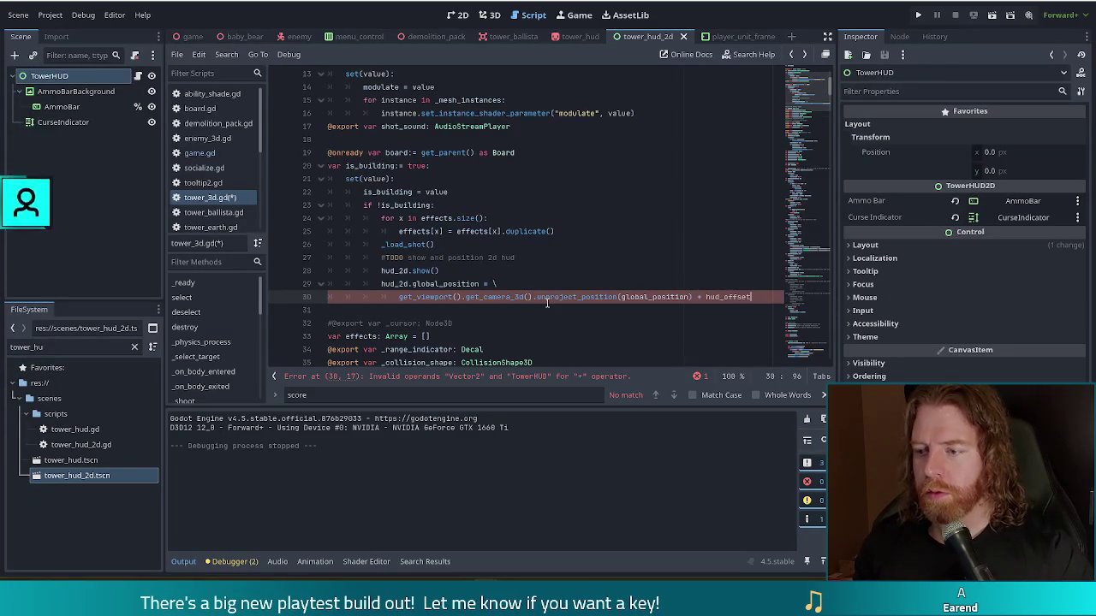
left_click(395, 272, "ctrl")
left_click(505, 219)
key("Return")
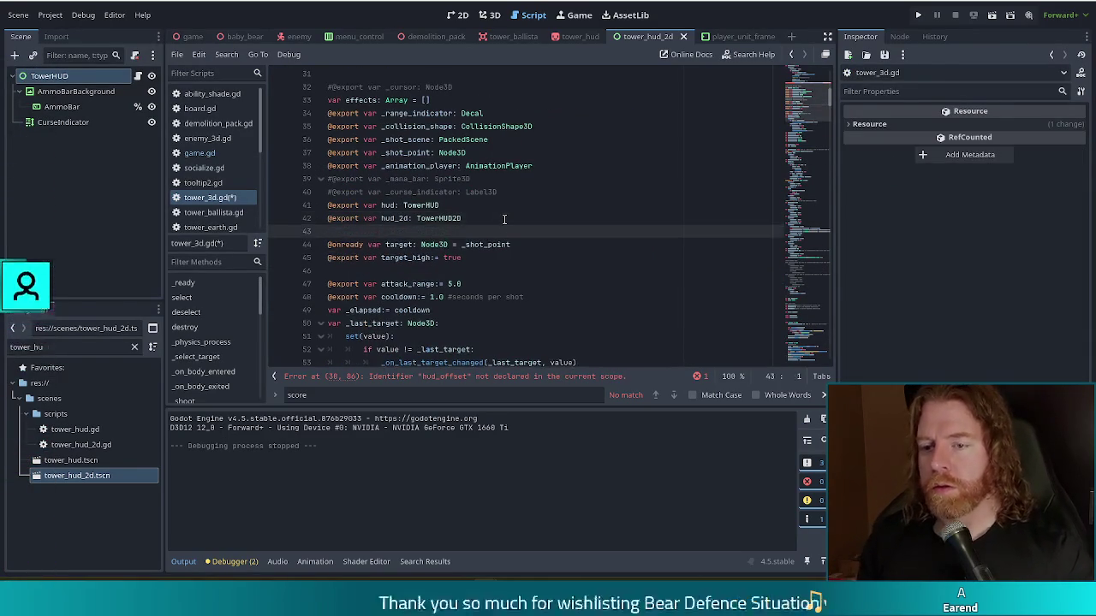
type("@export var h")
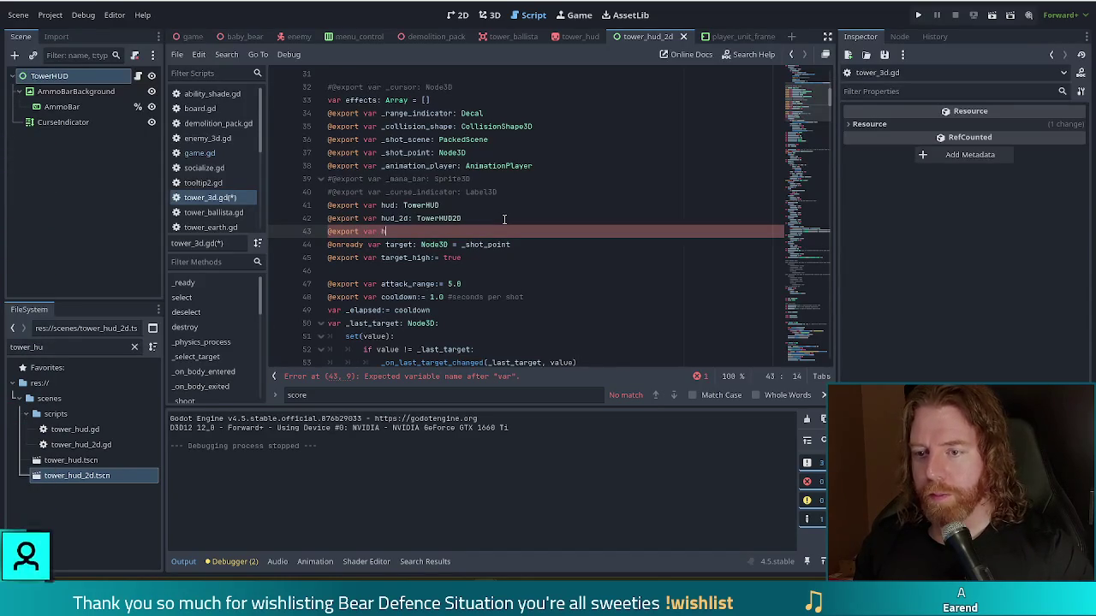
type("ud_offset:")
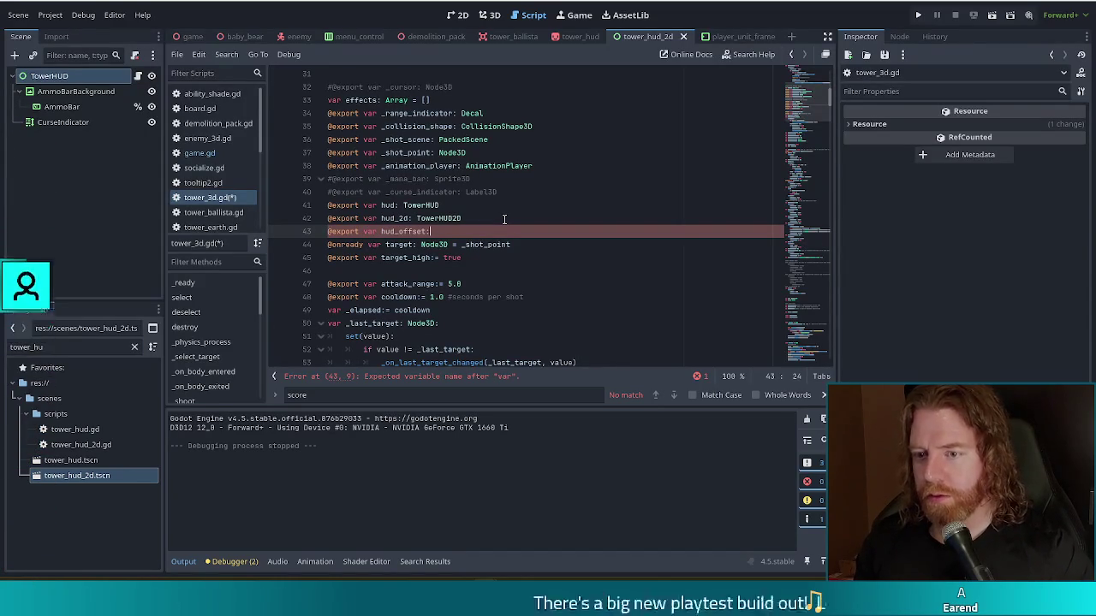
type(" Vector")
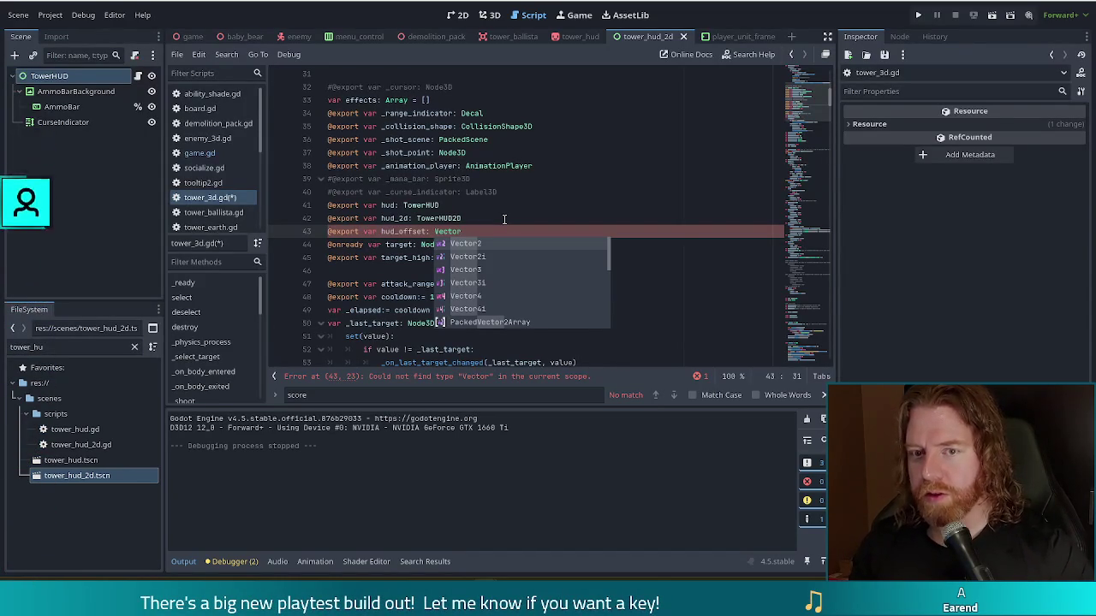
type("2")
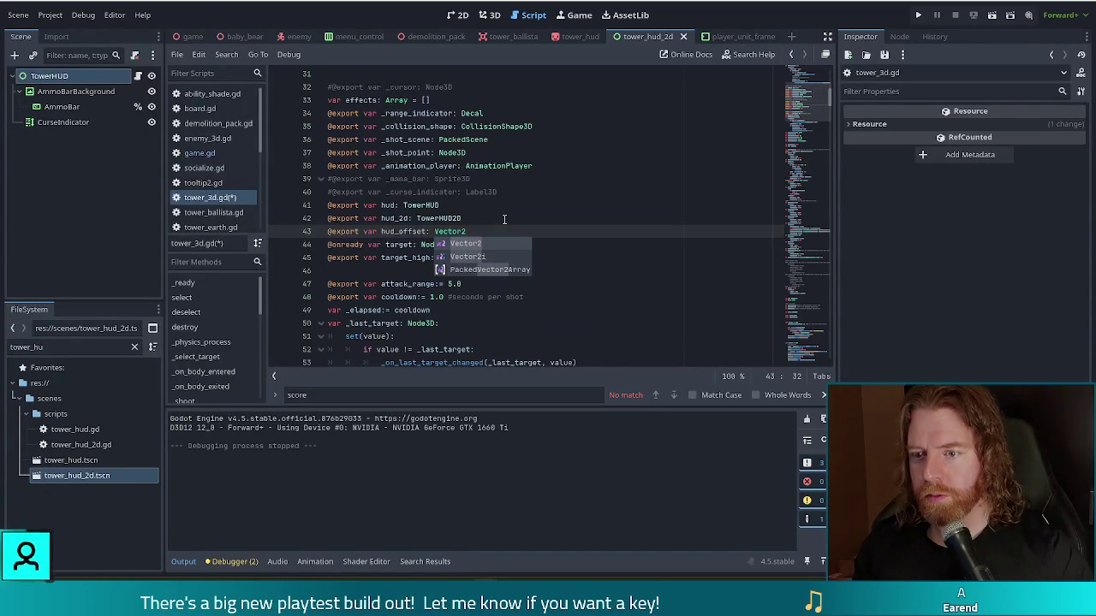
key("ctrl+s")
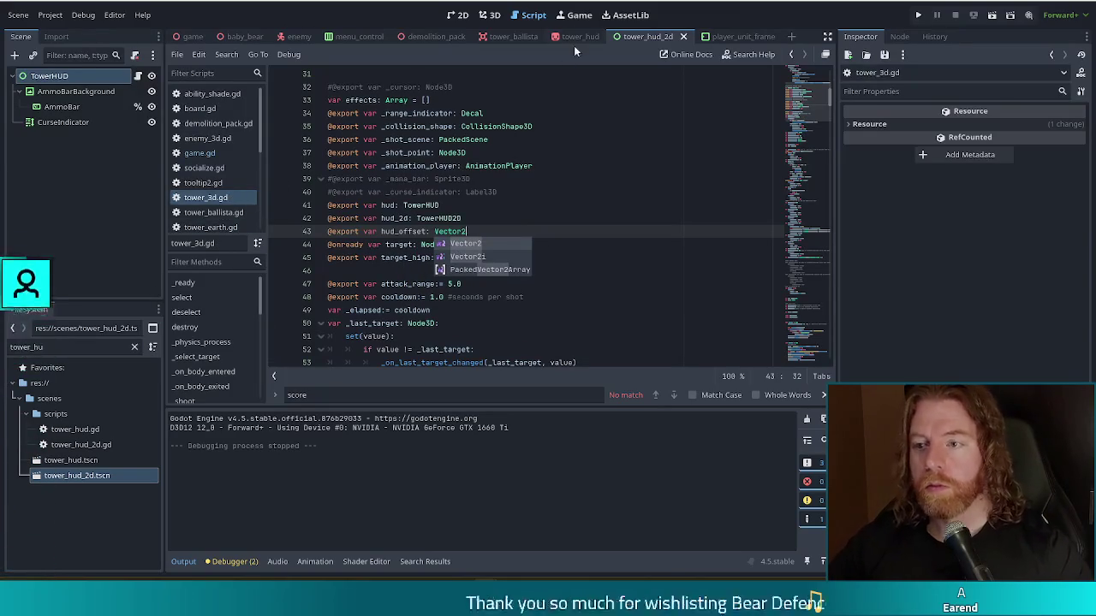
left_click(514, 37)
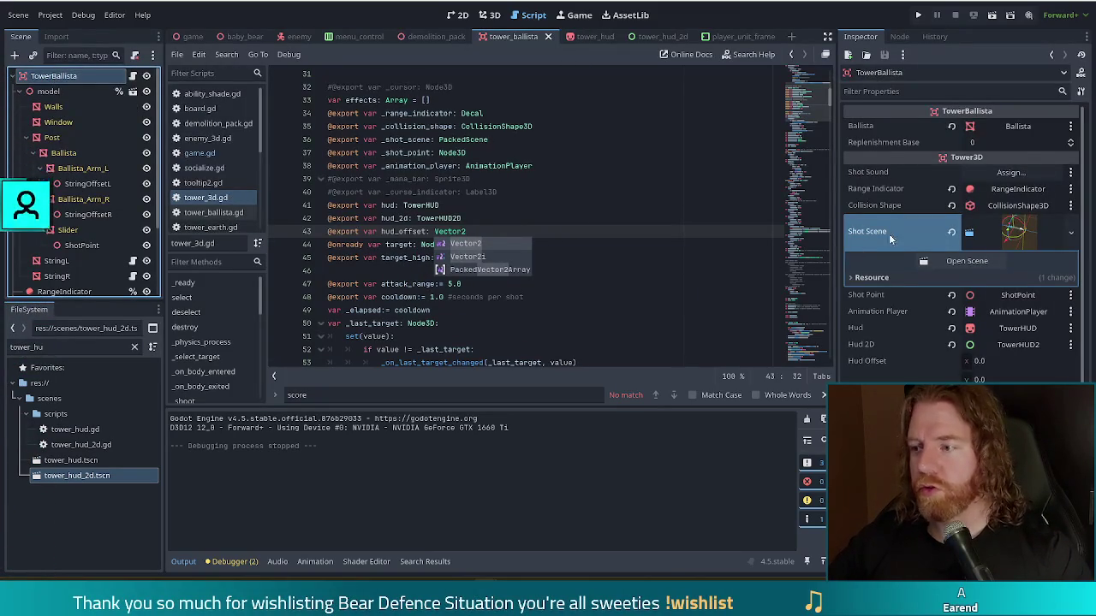
- Set the ballista's Hud Offset to x -25 and y -50 in the Inspector
left_click(1007, 360)
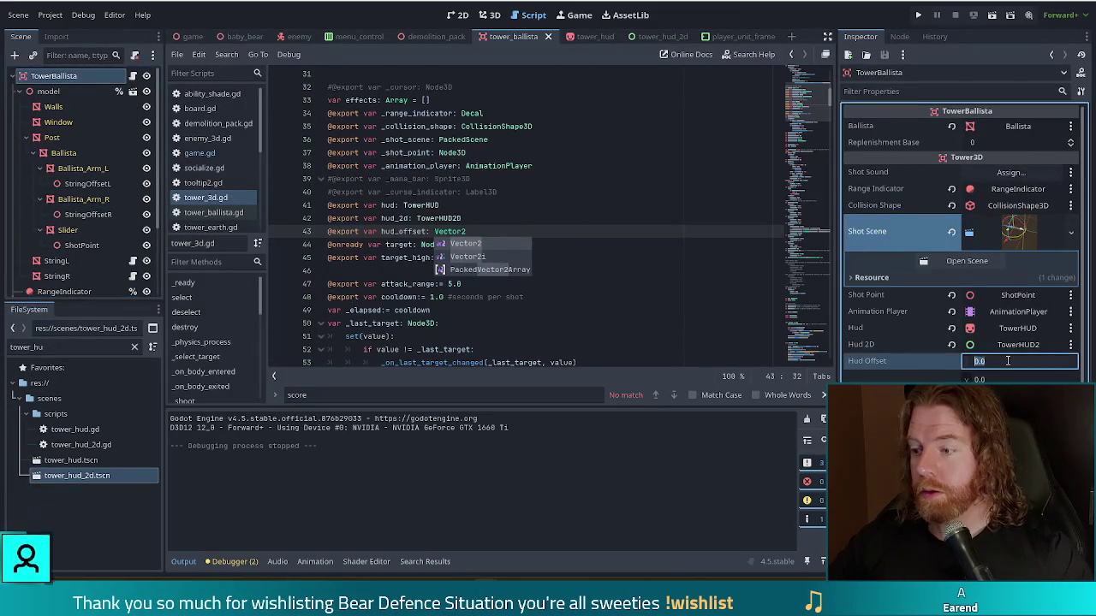
type("-25")
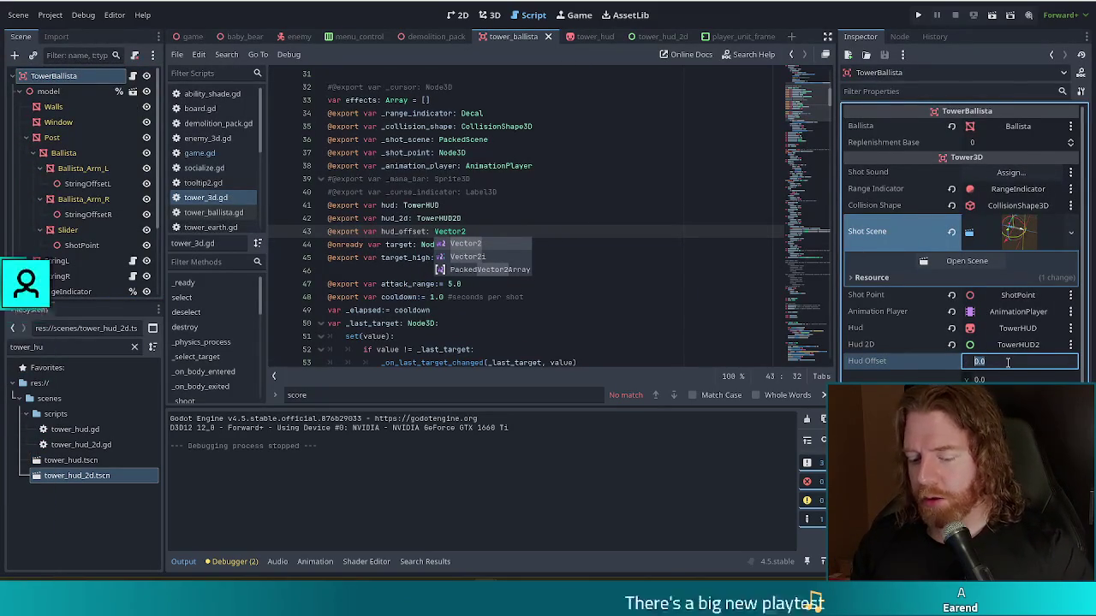
key("Return")
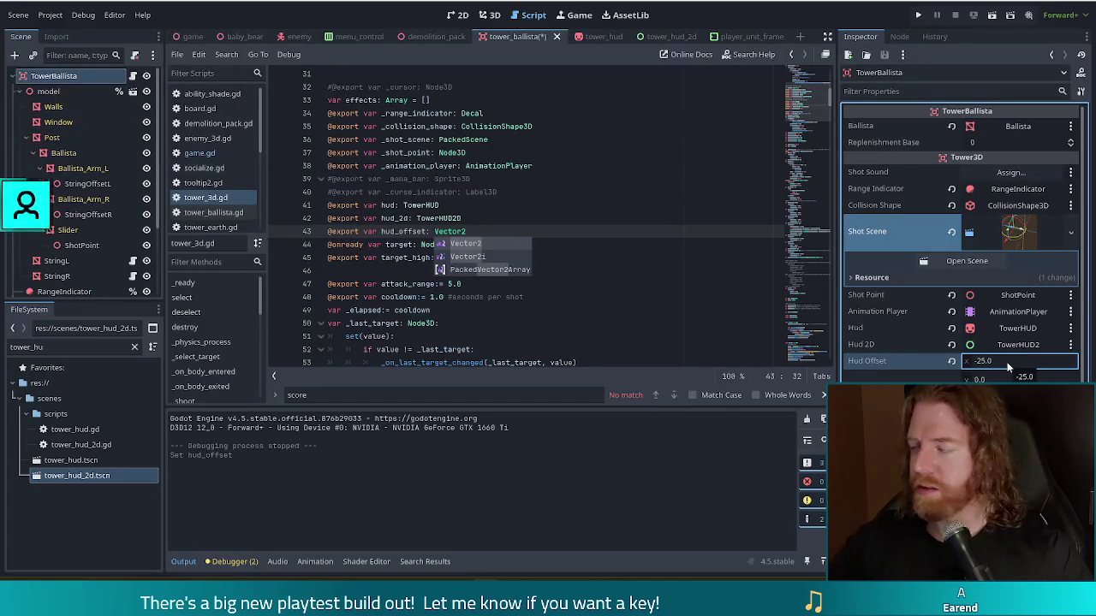
left_click(1005, 378)
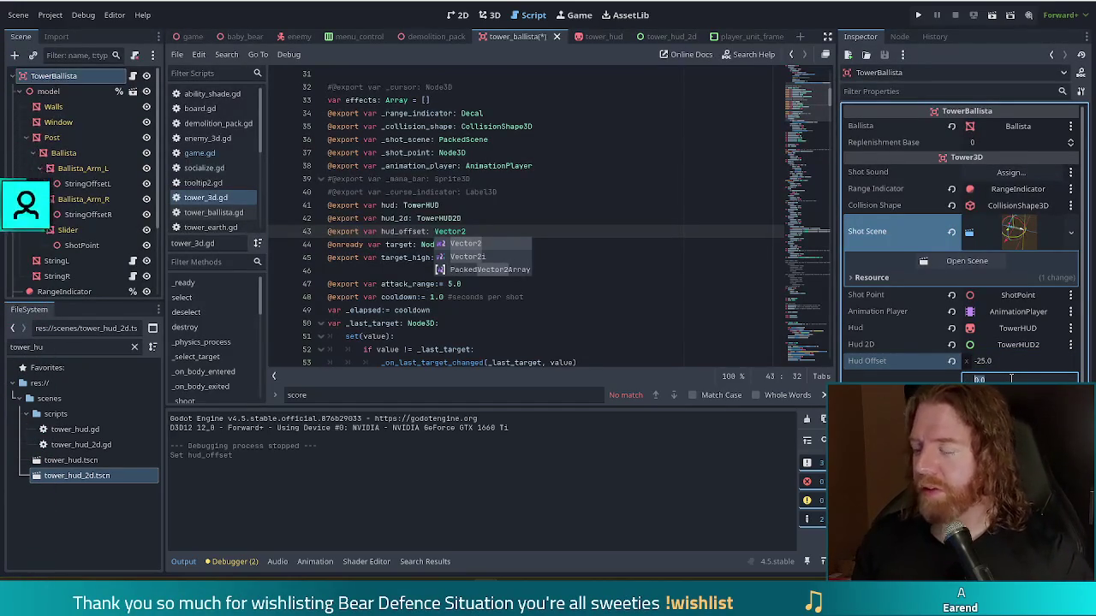
type("-50")
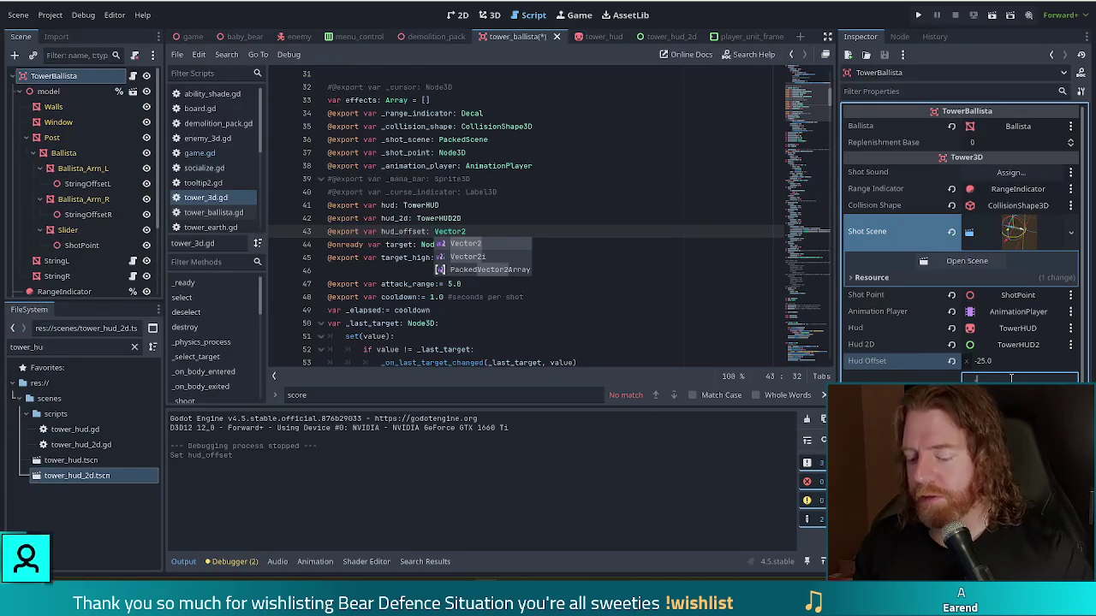
key("Return")
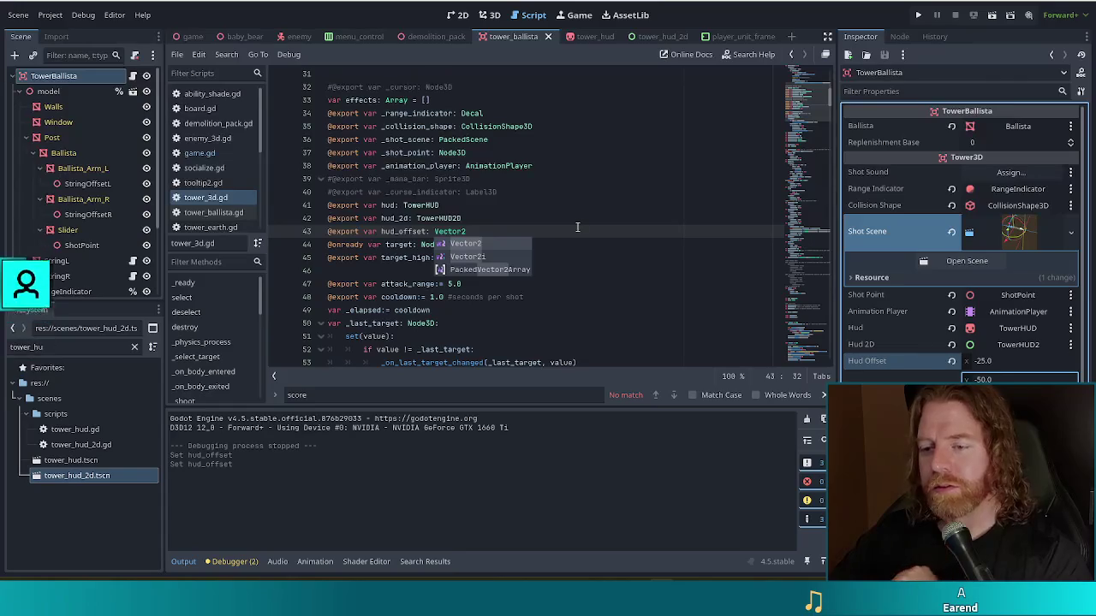
left_click(496, 237)
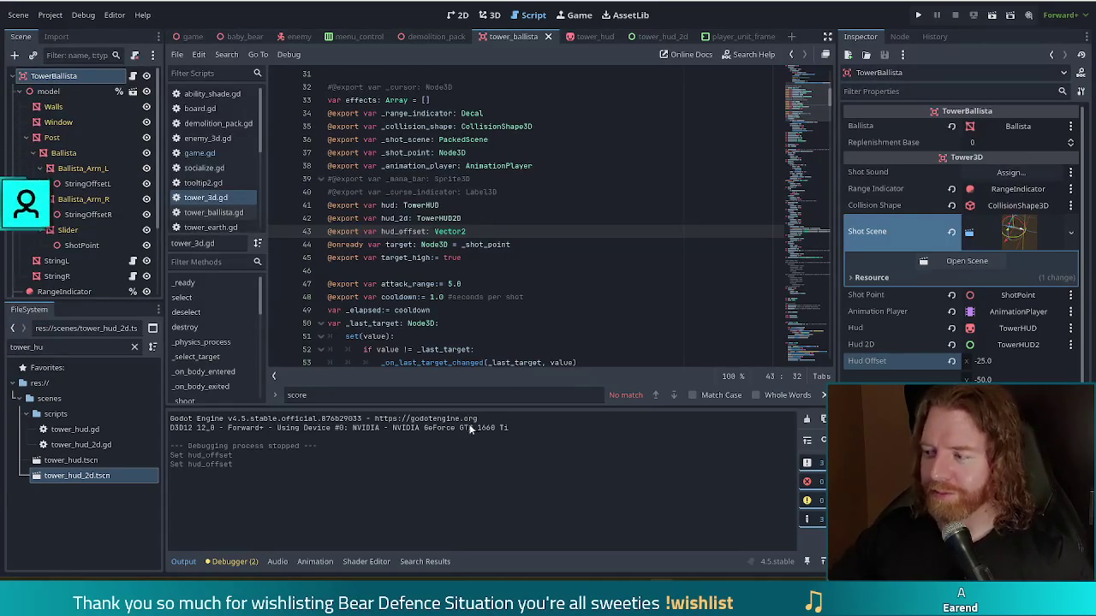
- Switch to the tower_hud_2d scene and open its tower_hud_2d.gd script
left_click(507, 220)
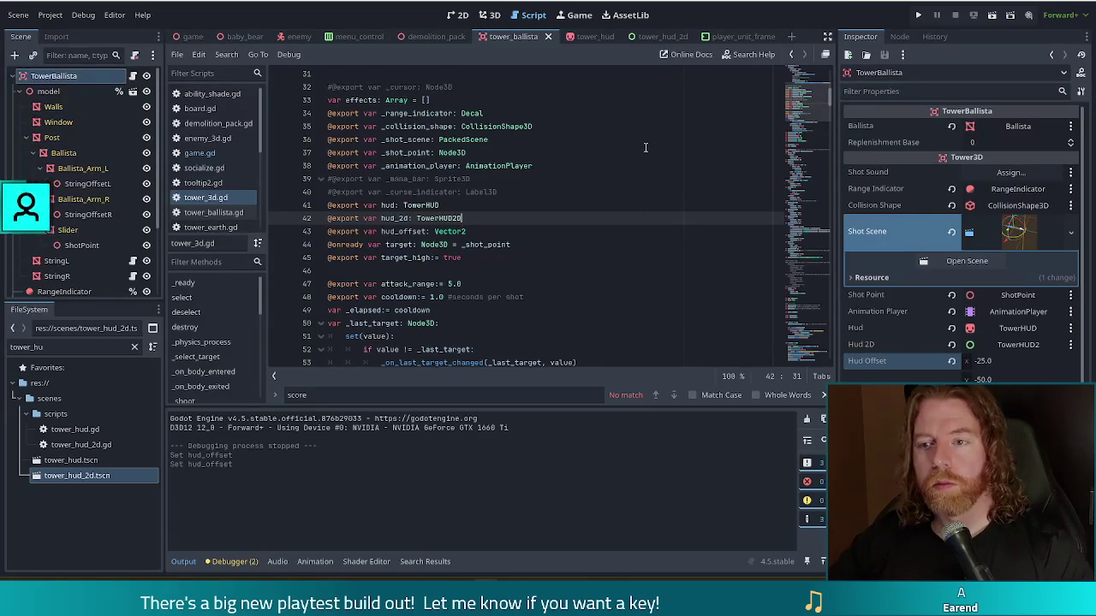
left_click(675, 37)
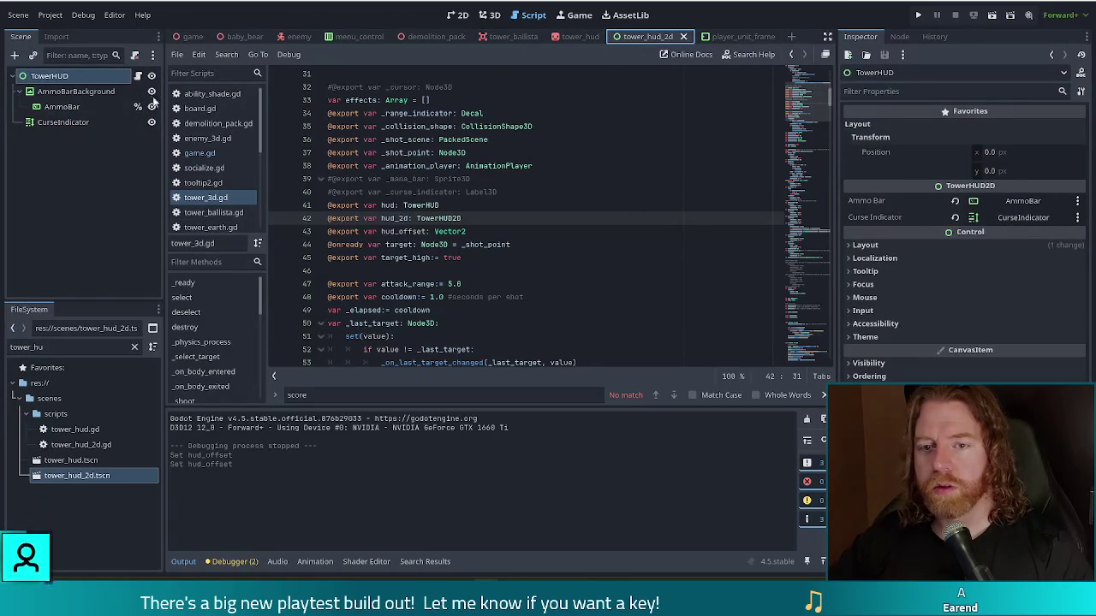
scroll(781, 94, "up", 10)
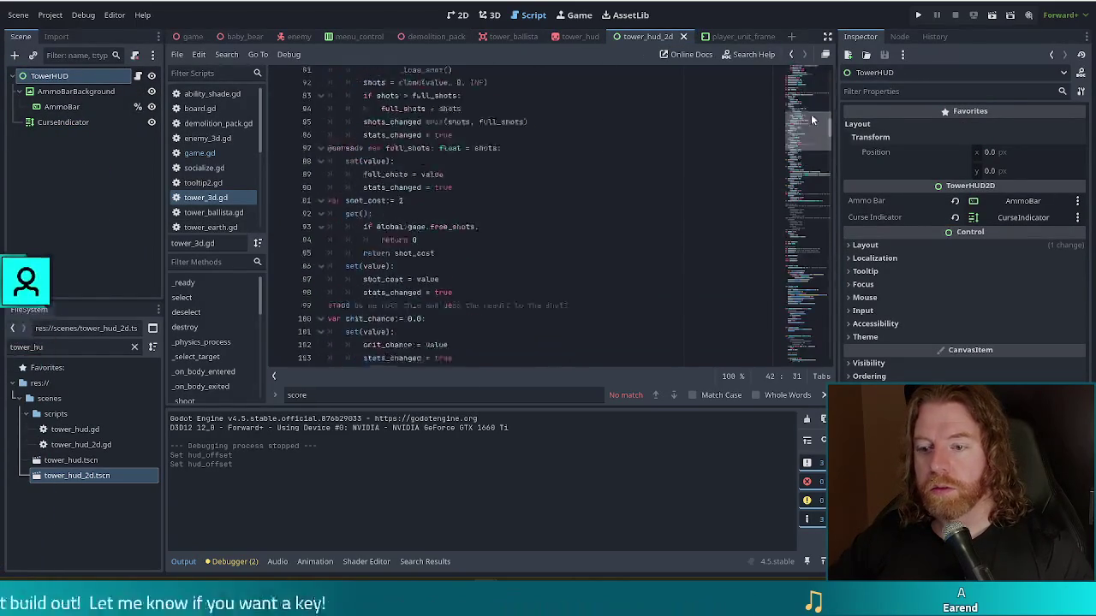
left_click(199, 153)
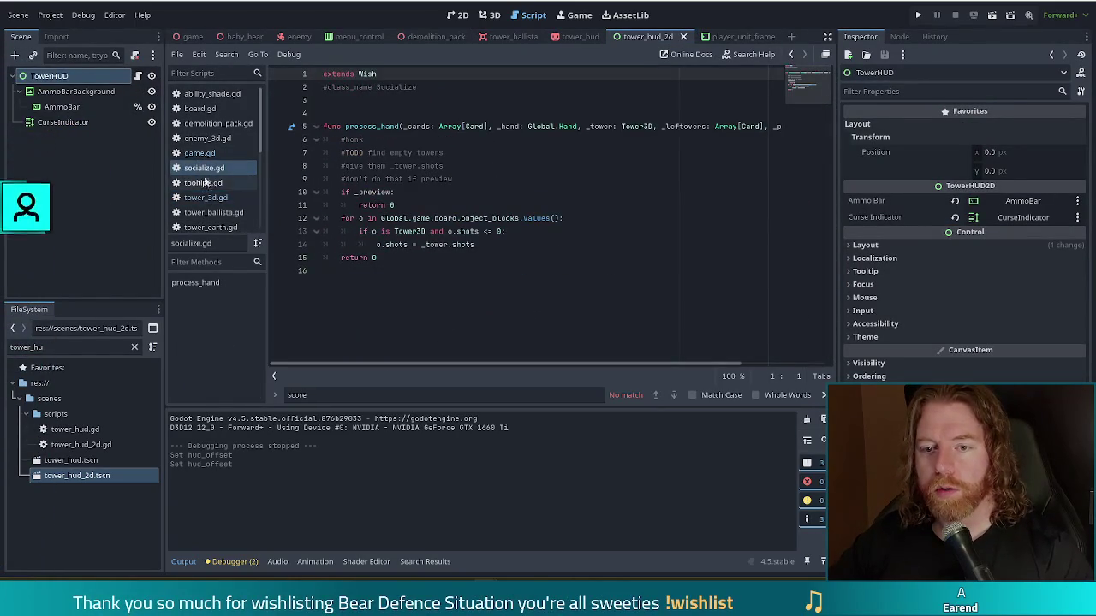
left_click(137, 76)
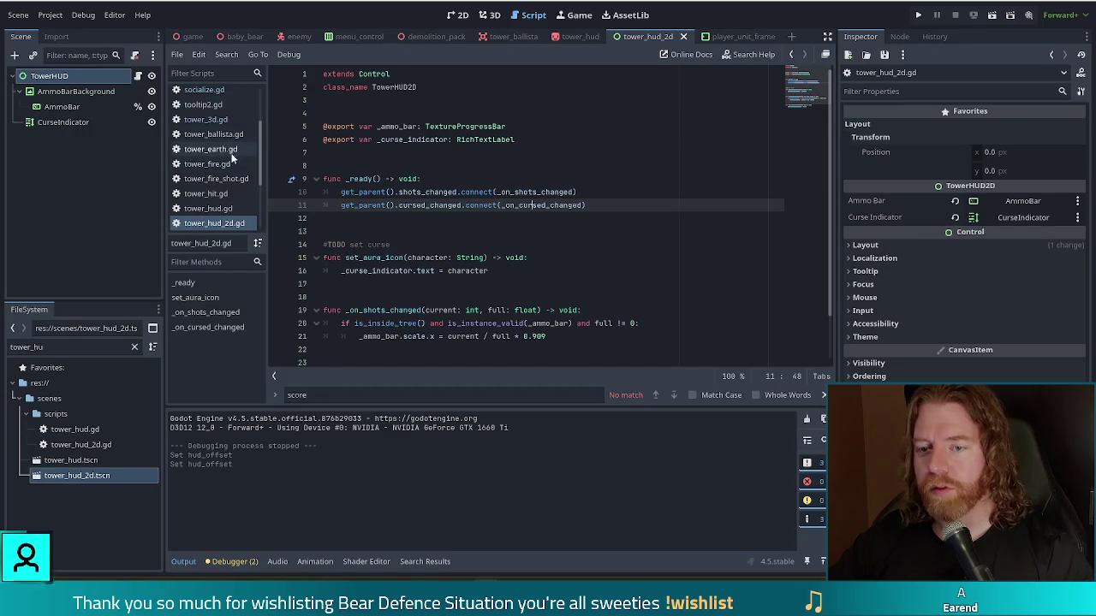
- Change line 21's ammo bar assignment from scale.x to value
left_click(575, 218)
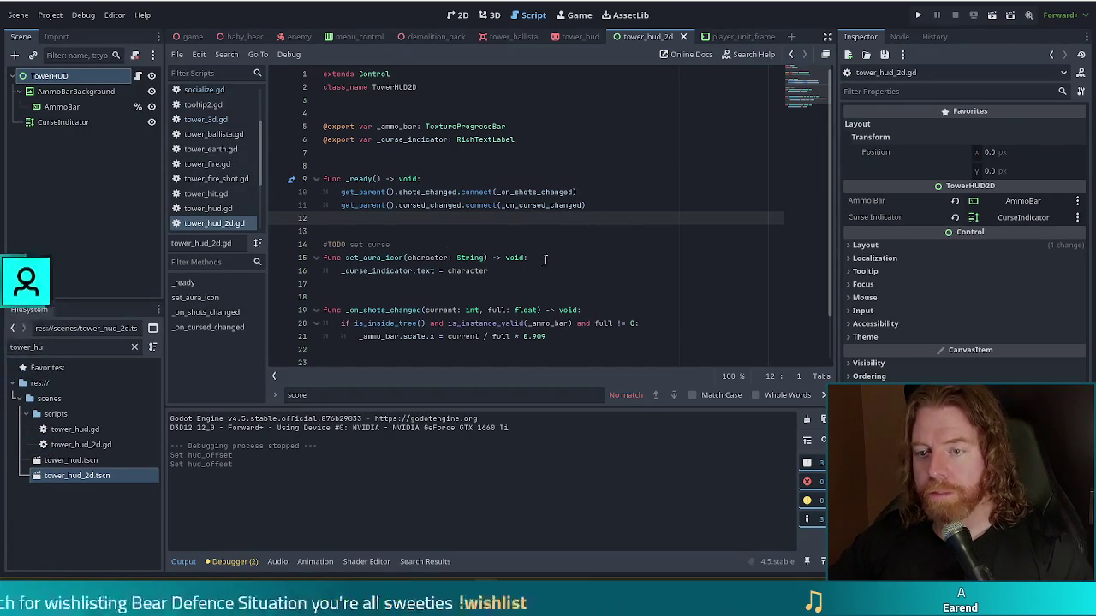
left_click(493, 323)
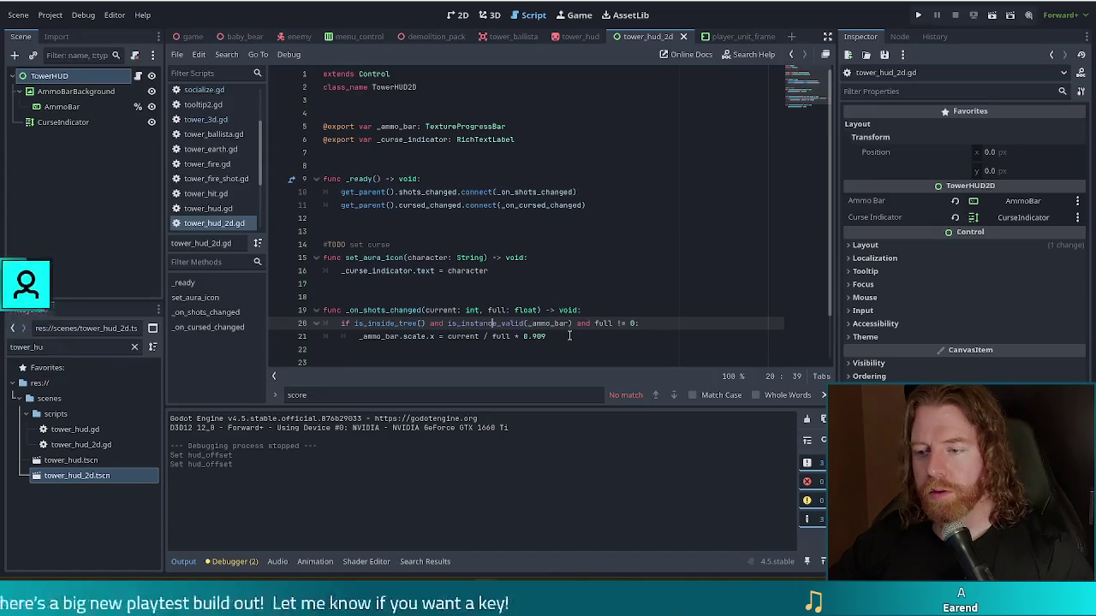
left_click_drag(569, 336, 357, 336)
scroll(389, 295, "down", 1)
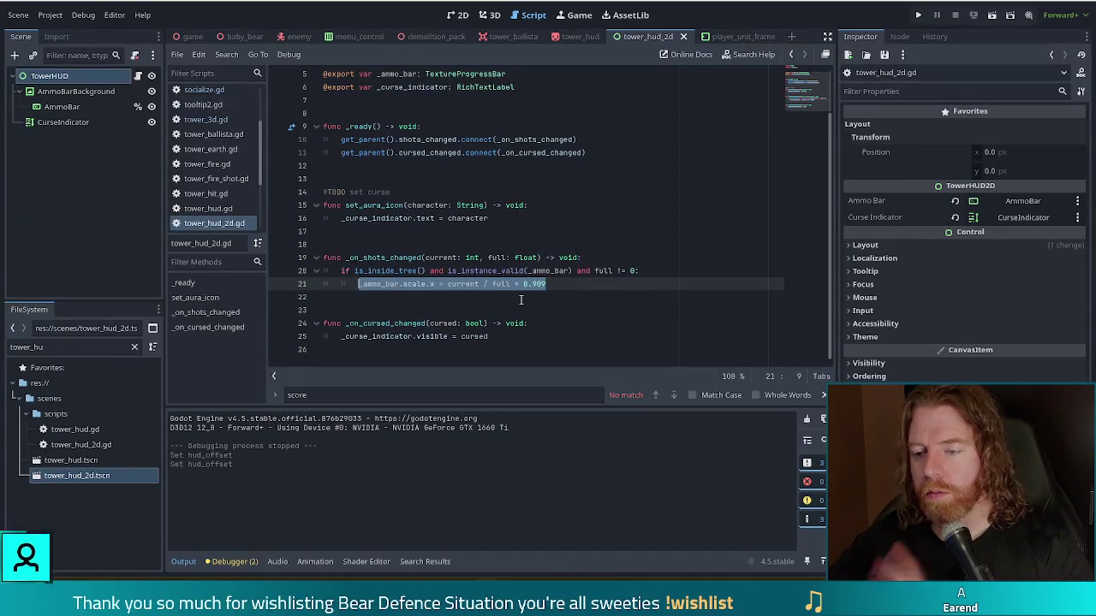
left_click(437, 283)
scroll(428, 285, "up", 1)
scroll(420, 285, "down", 1)
key("Right")
left_click(404, 284, "shift")
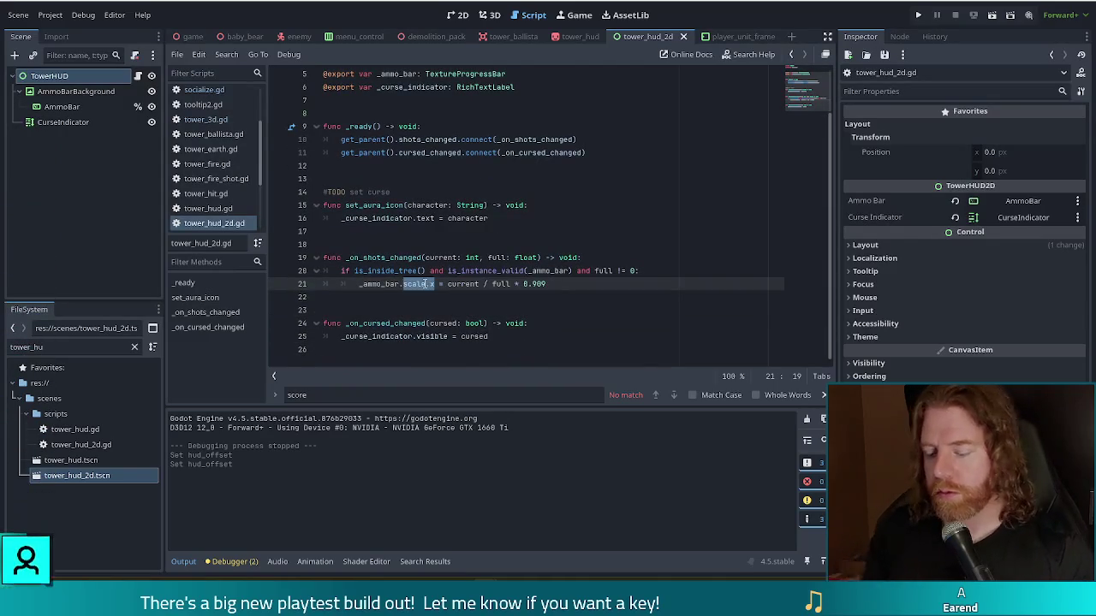
type(".value")
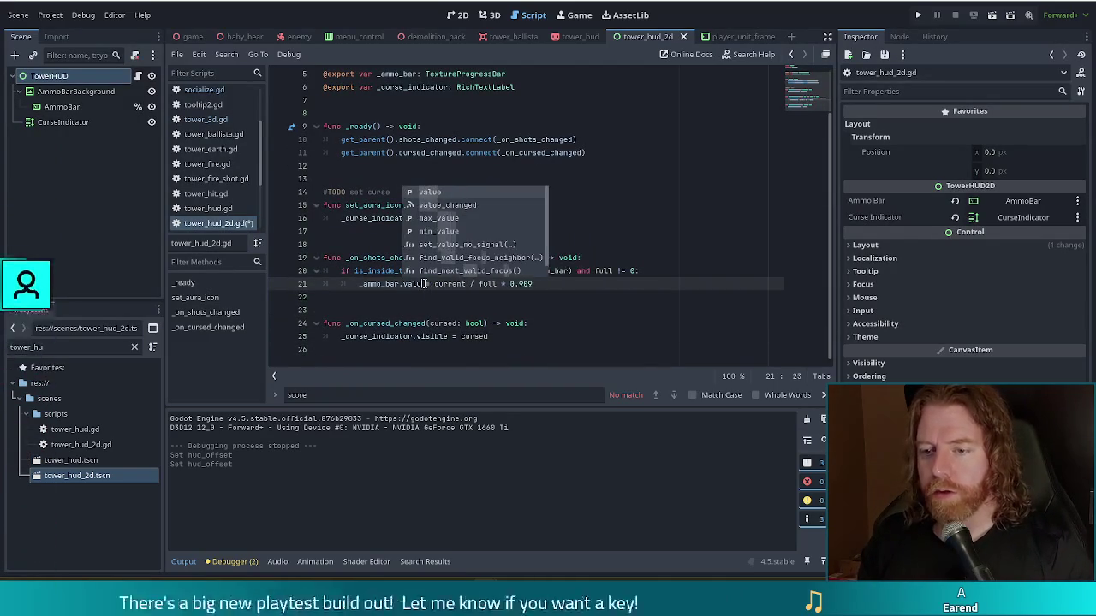
- Make the value current / full without the 0.909 factor, save, and run the project
key("End")
key("shift+ctrl+Left")
key("shift+ctrl+Left")
key("shift+ctrl+Left")
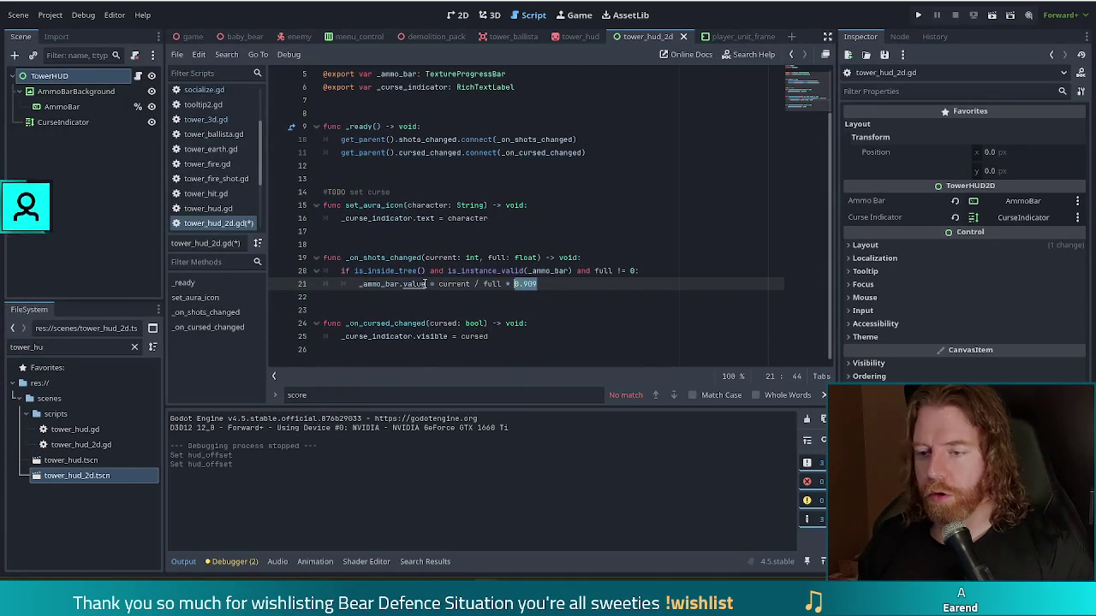
type("full")
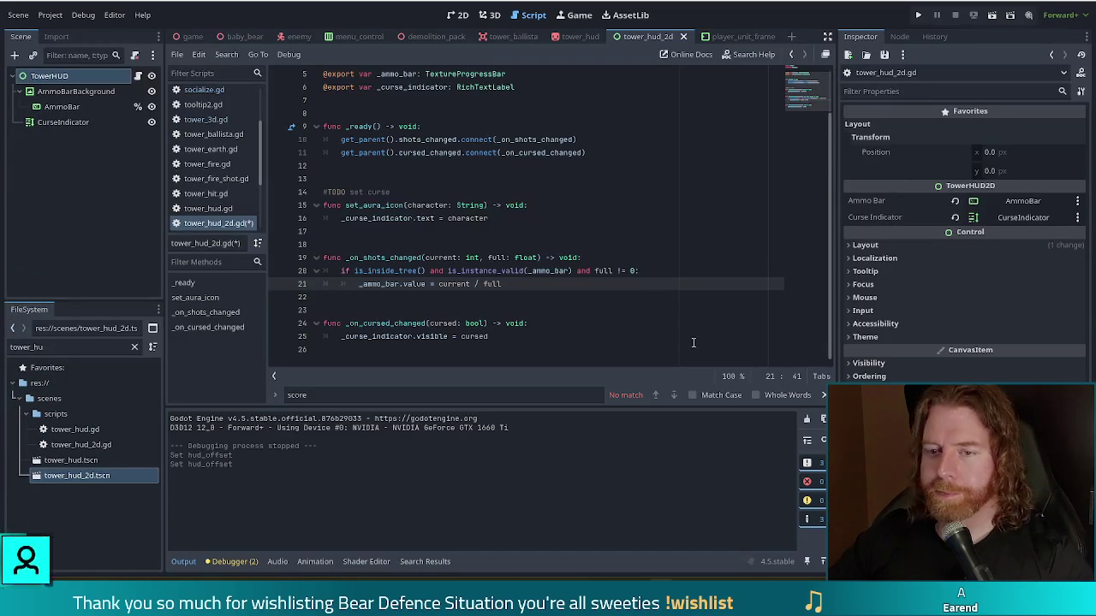
left_click(463, 282)
key("ctrl+s")
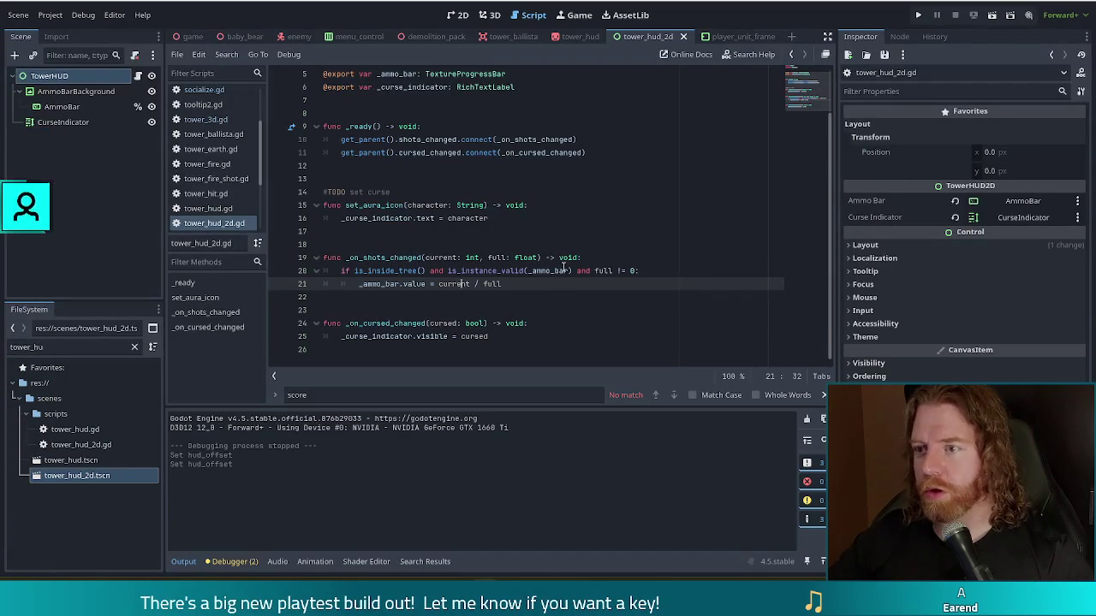
left_click(918, 15)
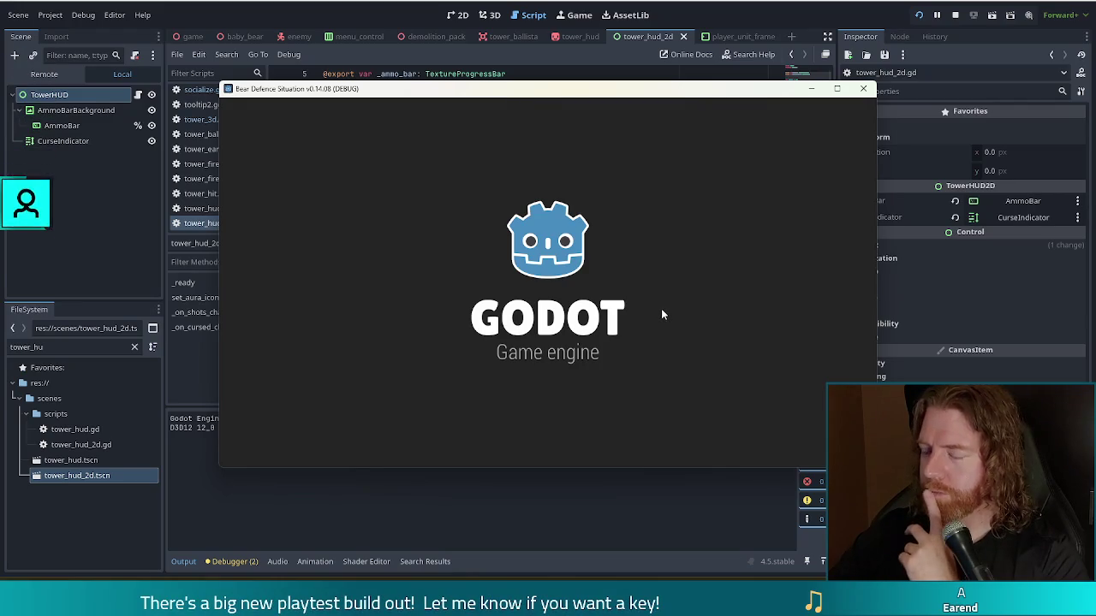
- In the running game, start the level and play the Queen card to build a ballista centre-map
left_click(349, 297)
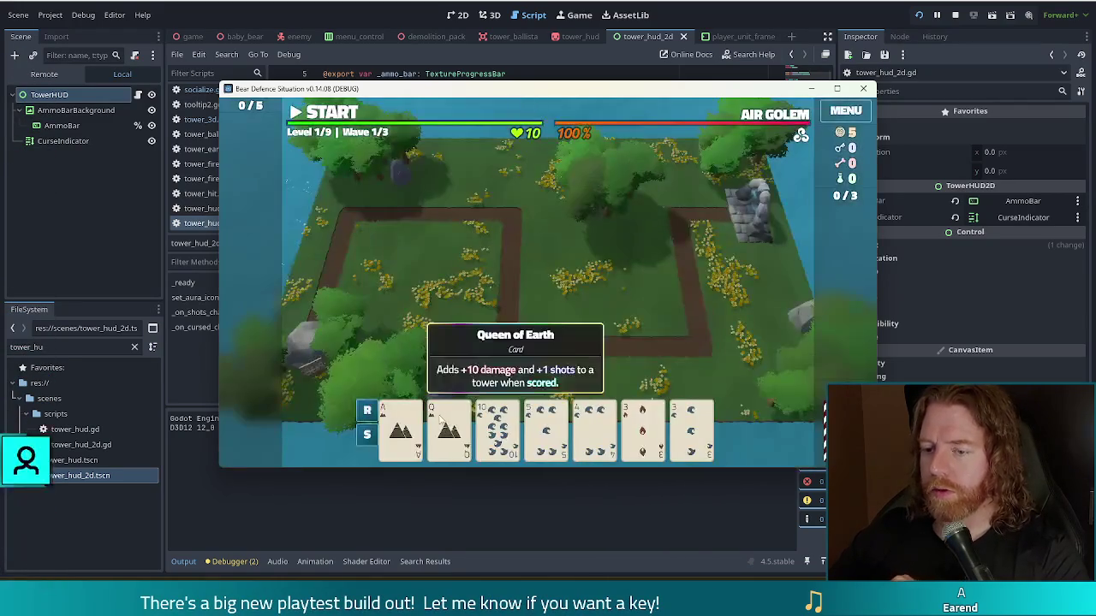
left_click(449, 424)
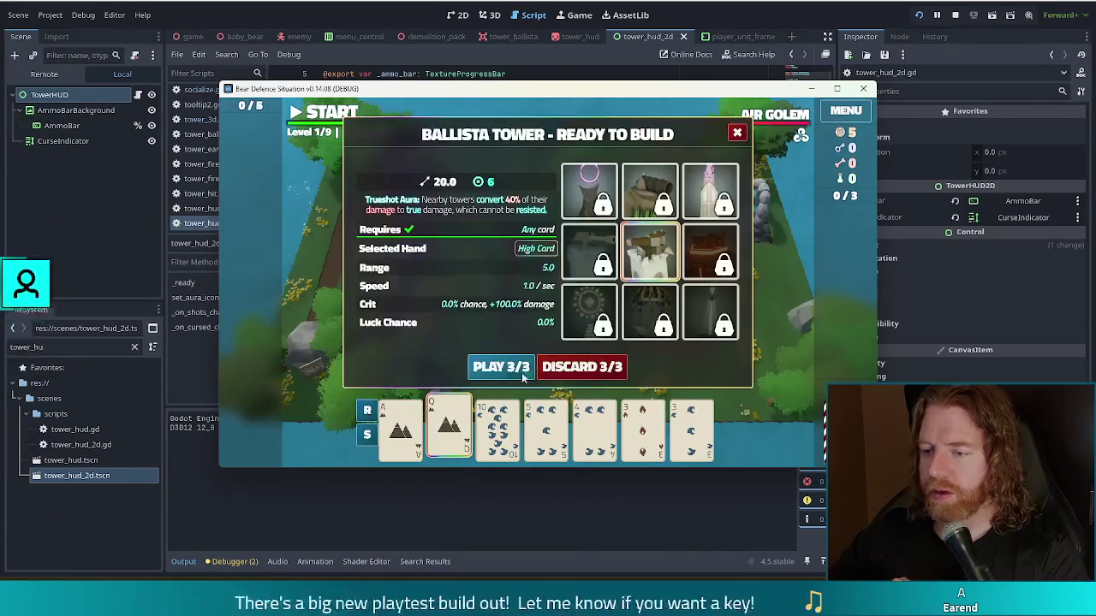
left_click(524, 378)
left_click(553, 303)
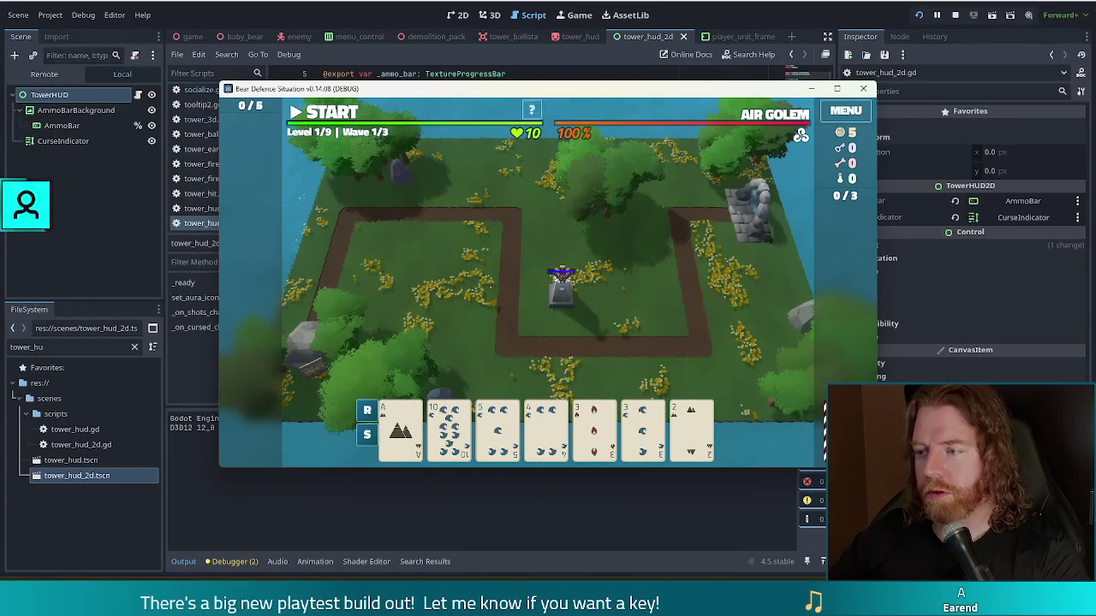
left_click(105, 178)
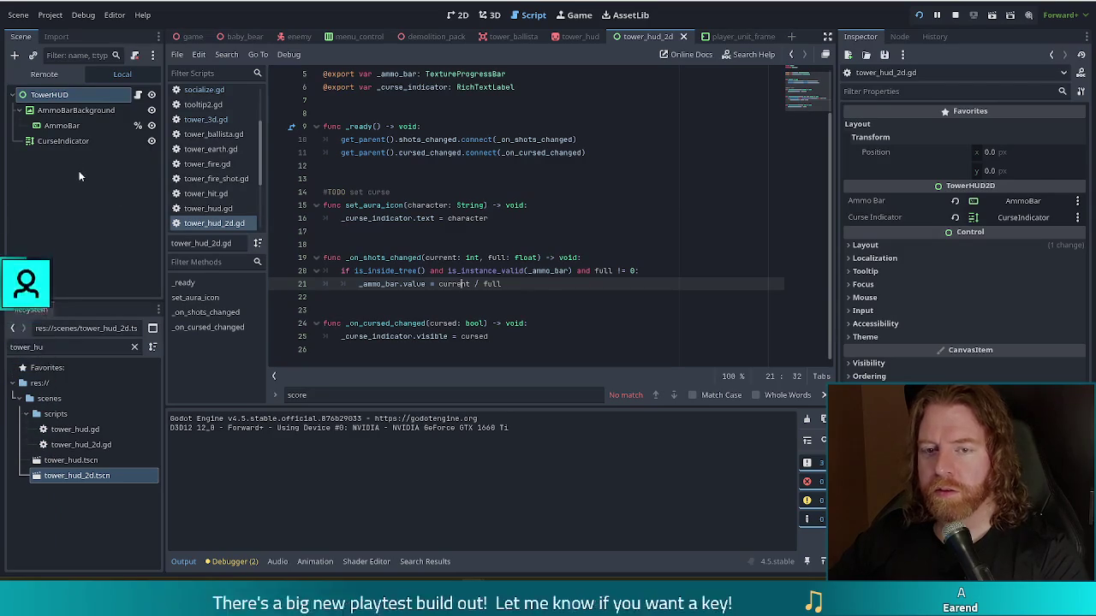
- Set the ballista's Hud Offset y to -60 and save the tower_ballista scene
left_click(522, 37)
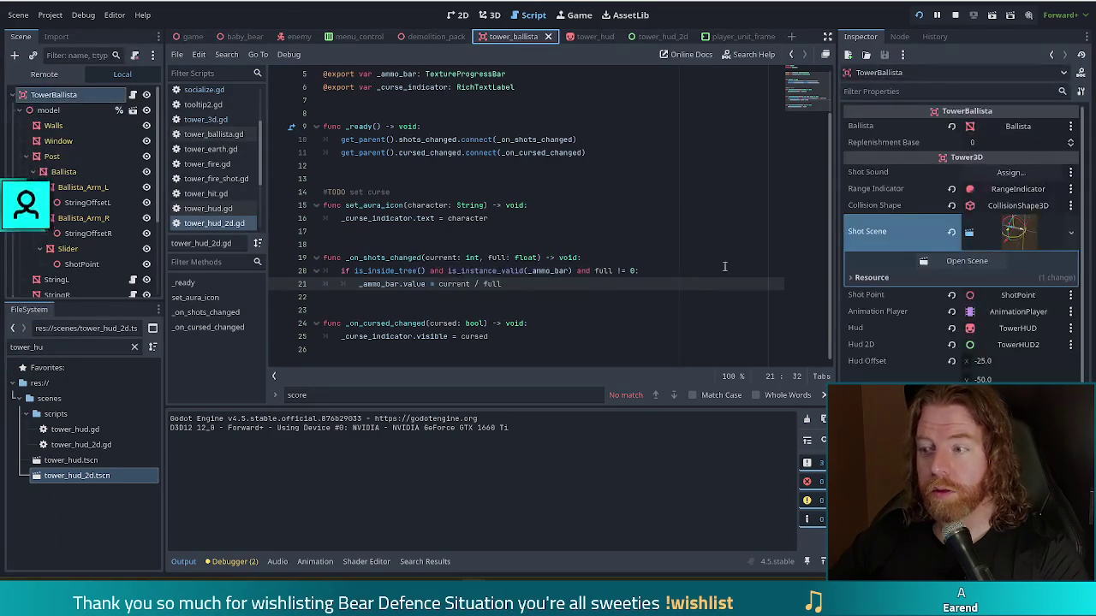
left_click(1001, 379)
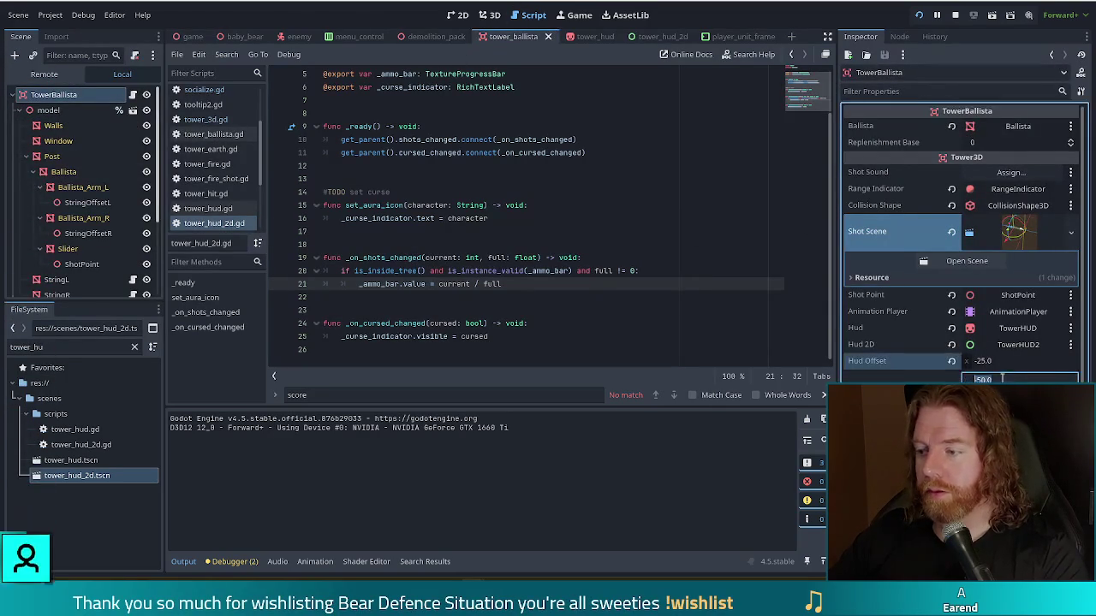
type("-60")
key("Return")
key("ctrl+s")
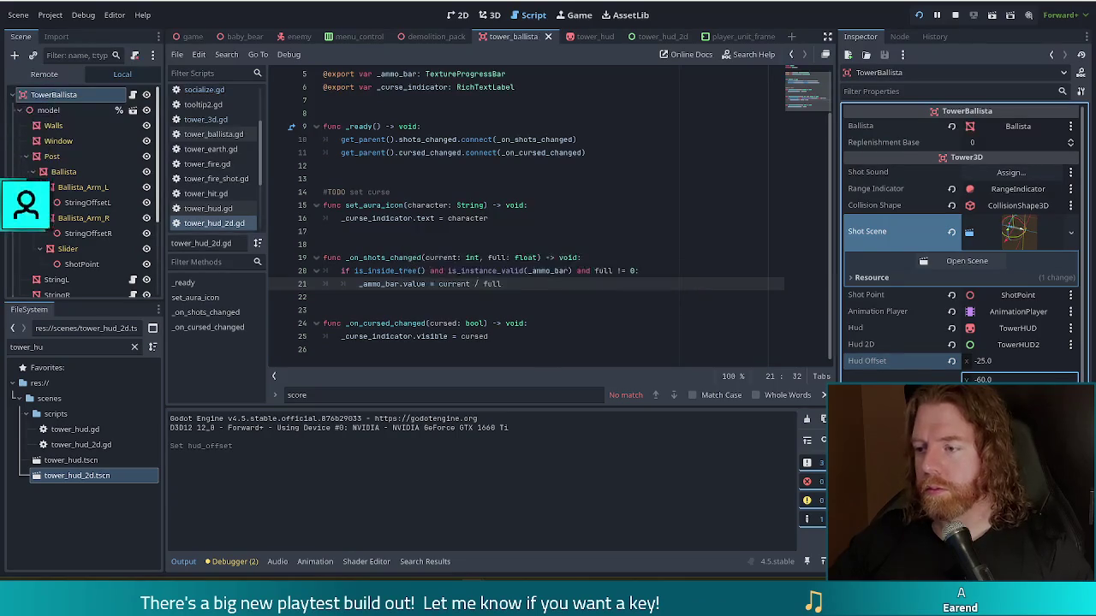
key("alt+Tab")
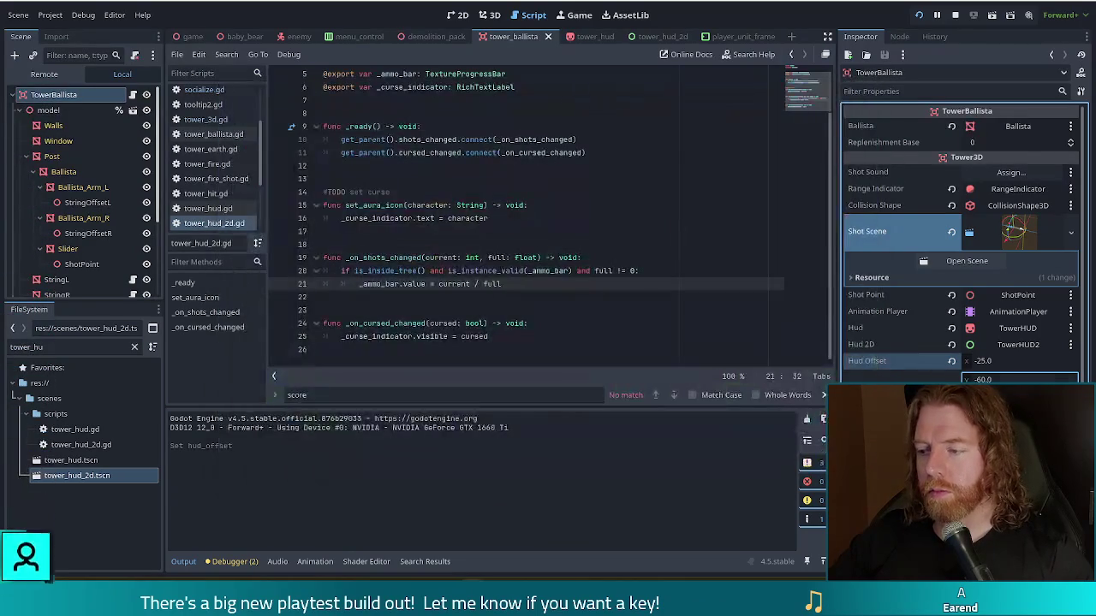
- Raise Hud Offset y further to -70, save, and pick a card for another ballista
type("-70")
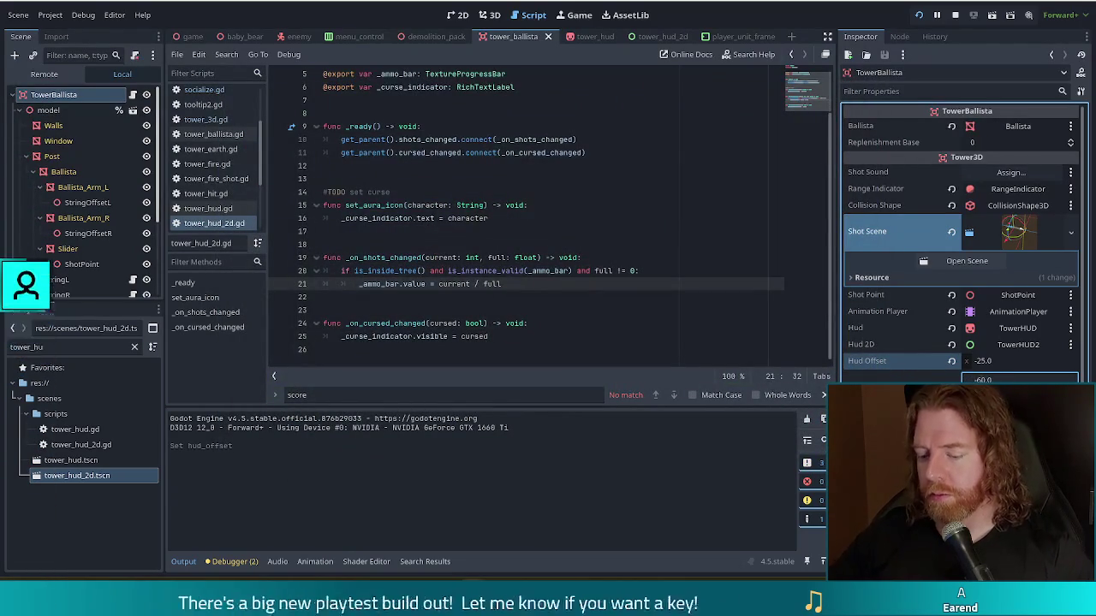
key("Return")
key("ctrl+s")
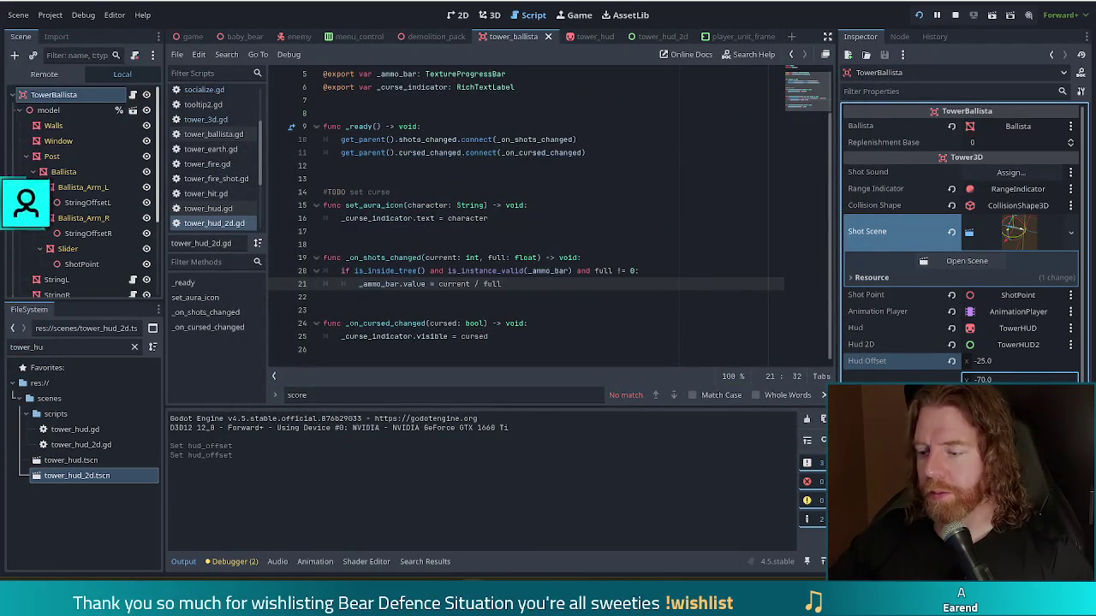
key("alt+Tab")
left_click(448, 432)
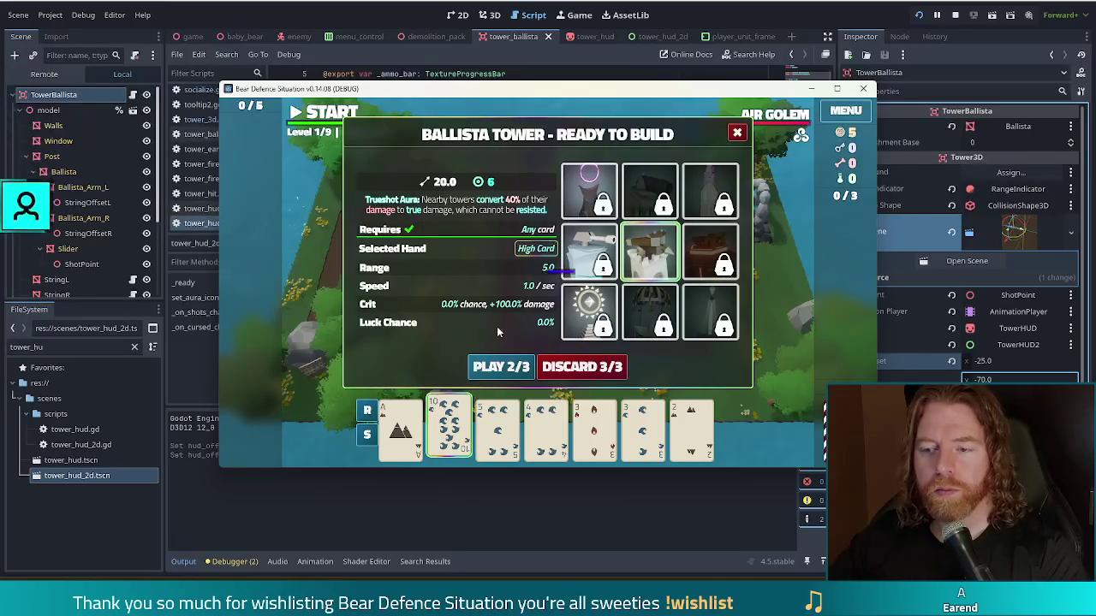
- Build a second ballista right of the first, then play another Ballista card for a third
left_click(508, 368)
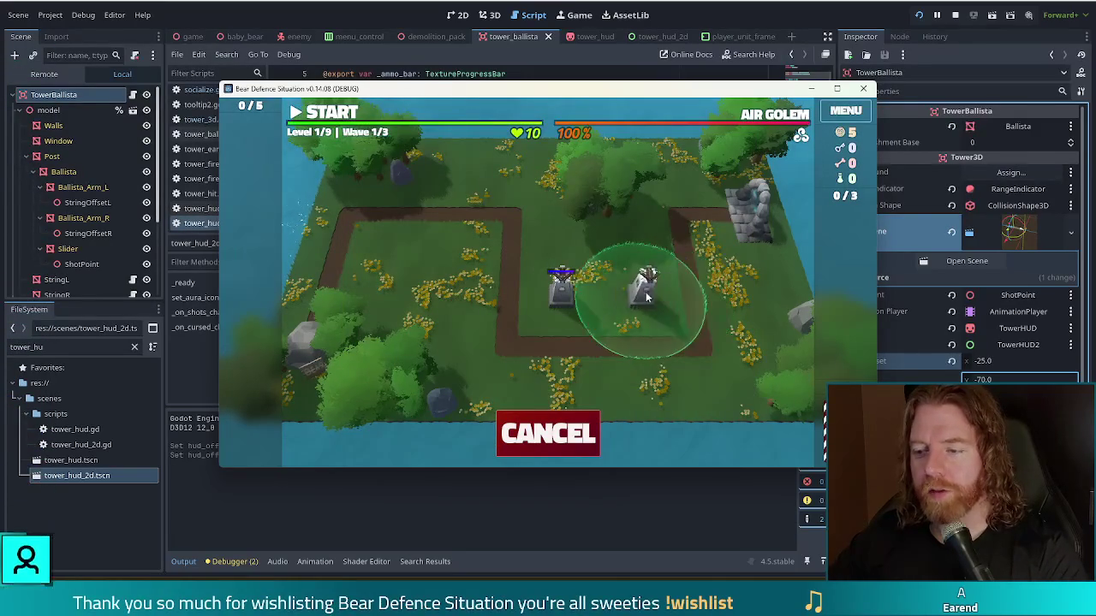
left_click(642, 296)
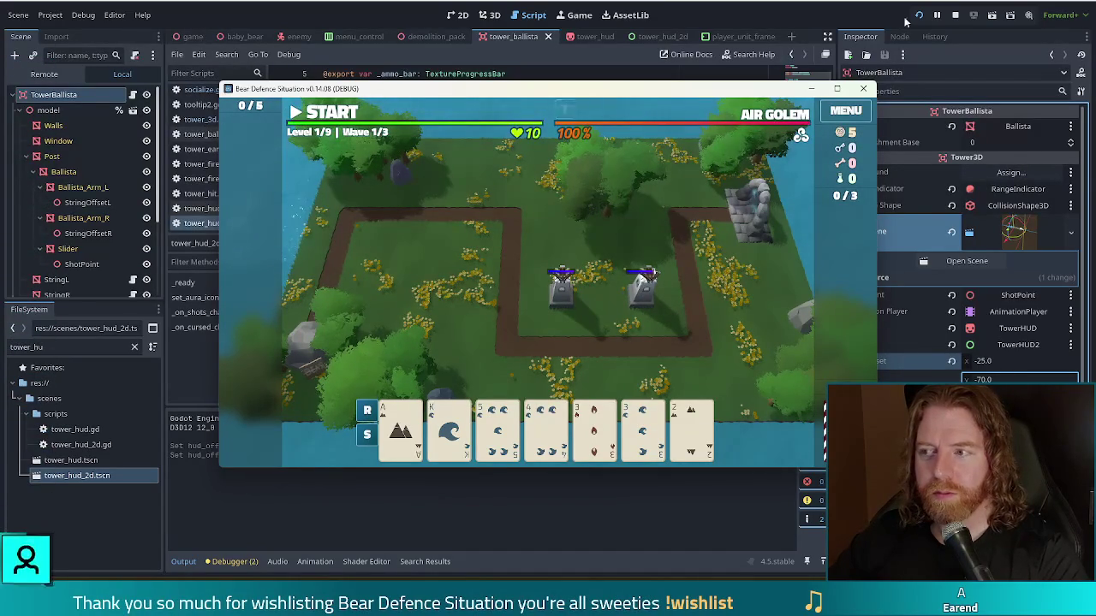
left_click(400, 428)
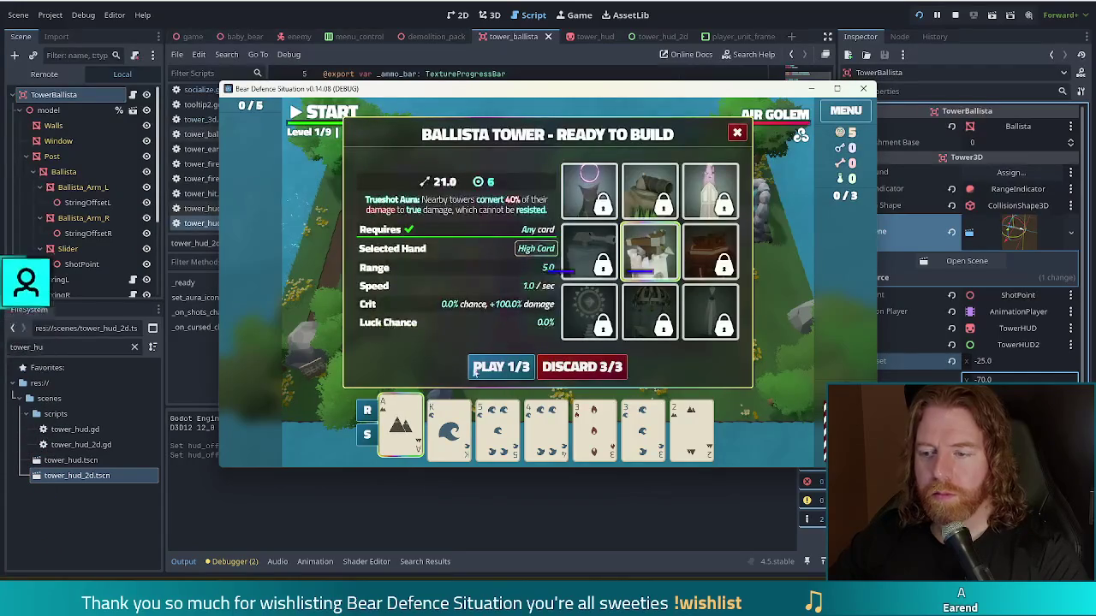
left_click(471, 367)
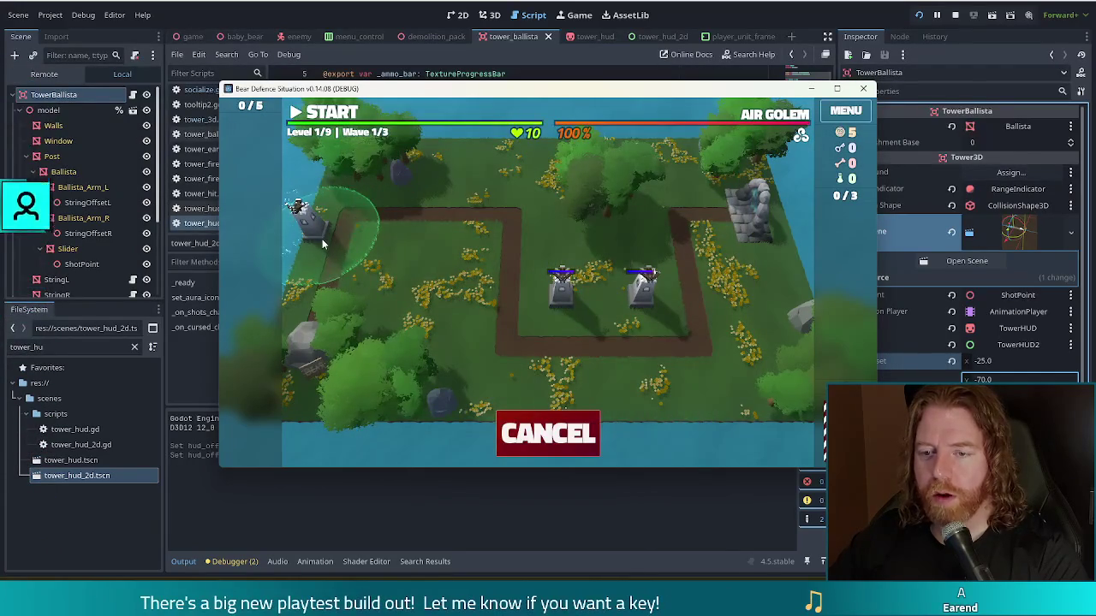
- Place the third ballista at the upper-left path corner and stop the running game
left_click(322, 239)
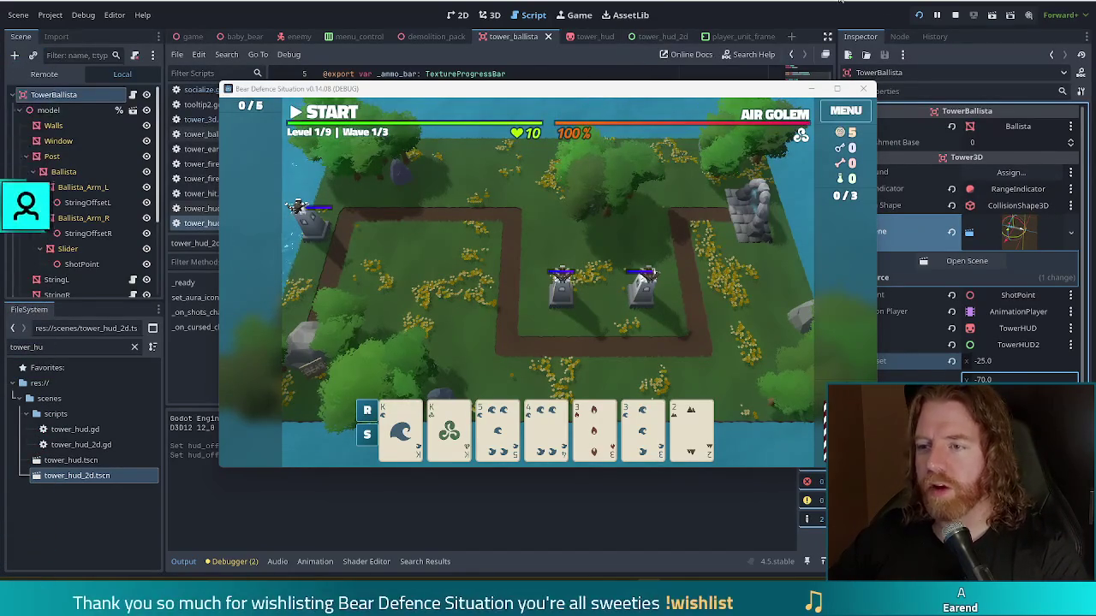
left_click(955, 16)
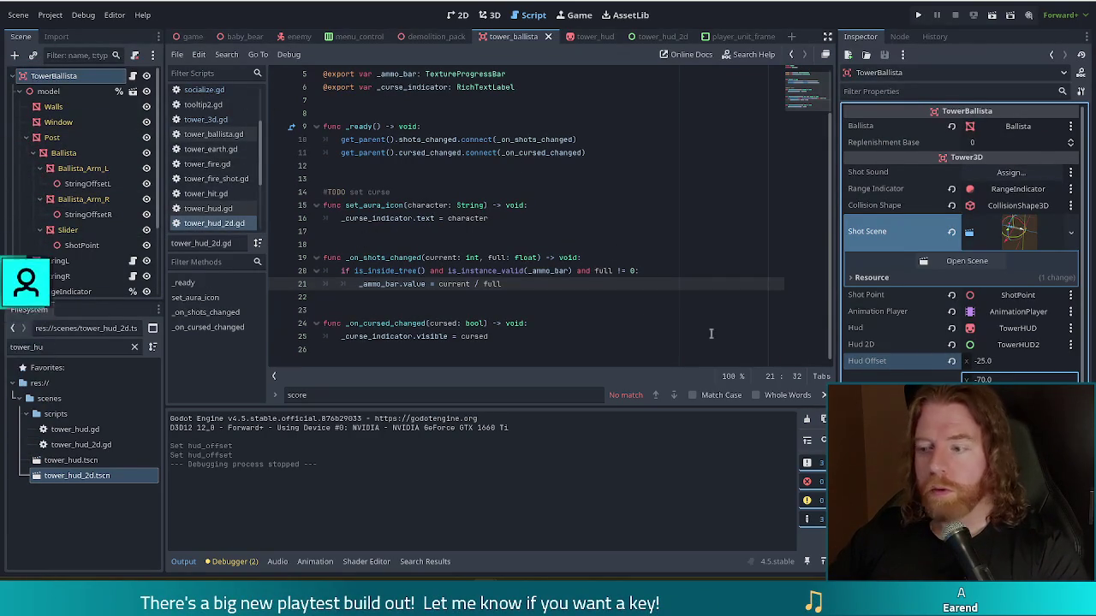
scroll(711, 334, "up", 2)
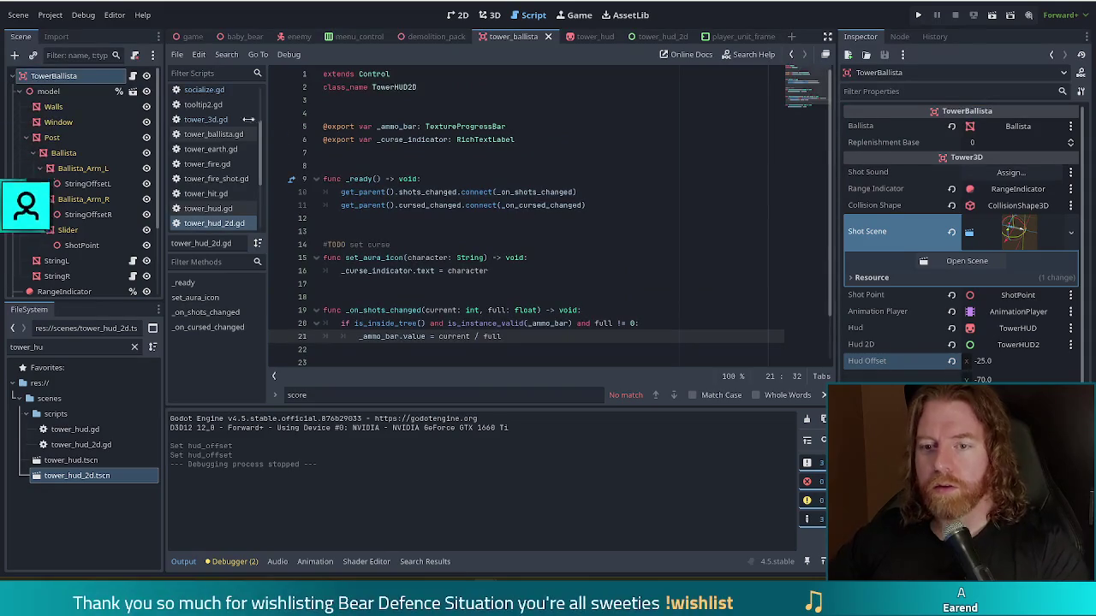
left_click(205, 120)
scroll(477, 256, "down", 5)
scroll(477, 257, "down", 5)
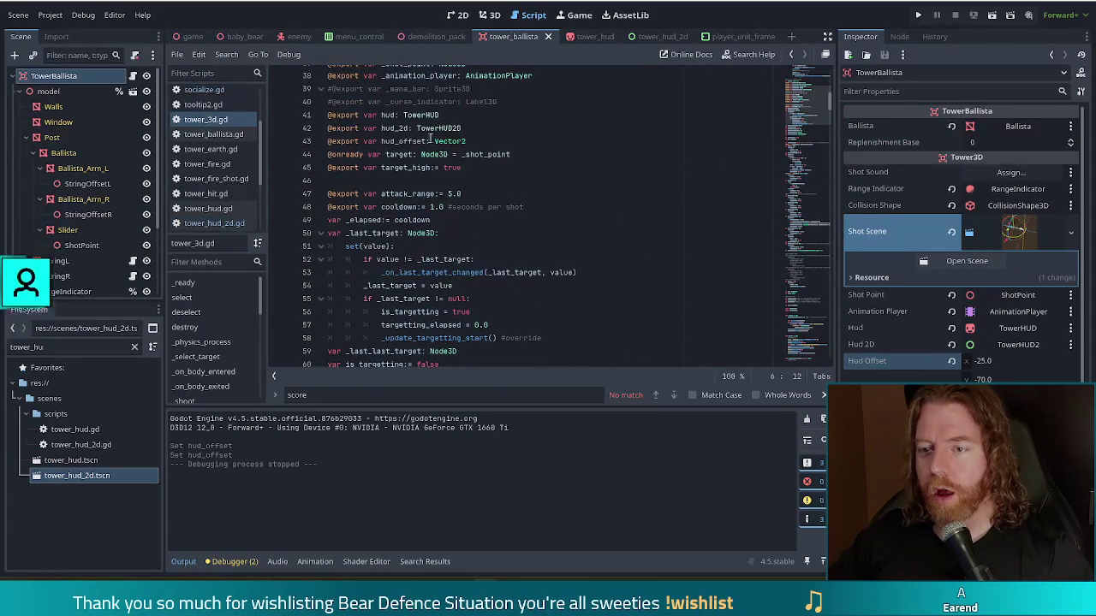
left_click_drag(427, 141, 399, 141)
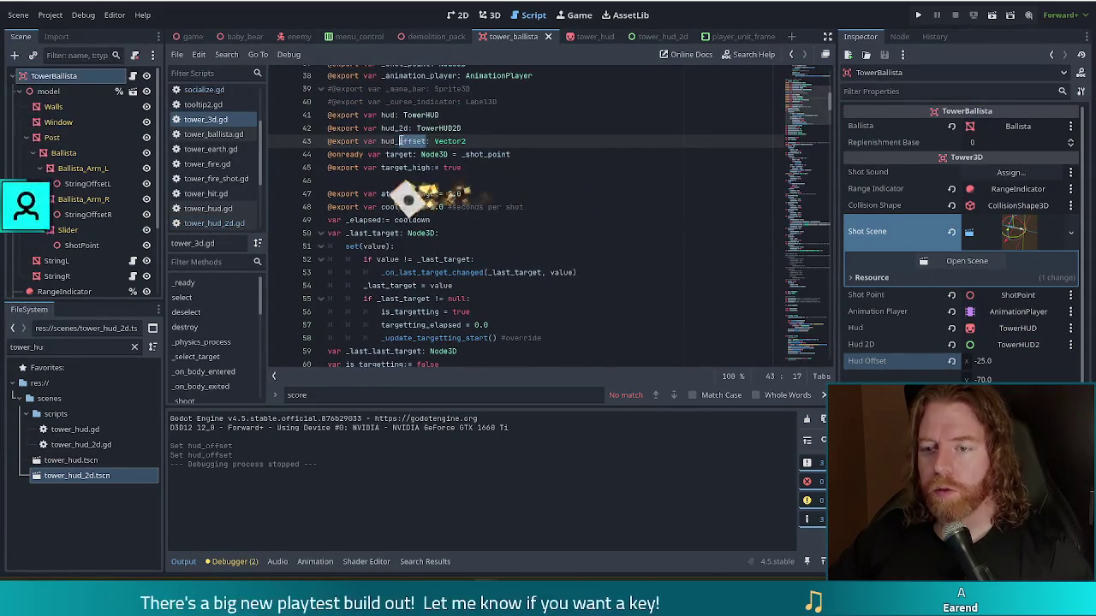
type("plac")
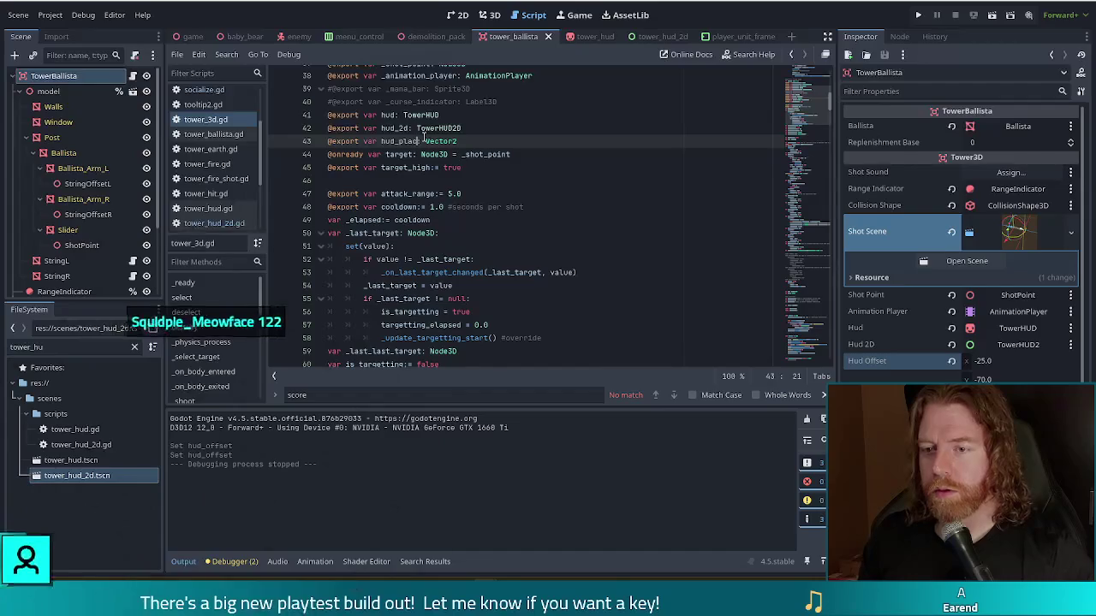
type("em: Node")
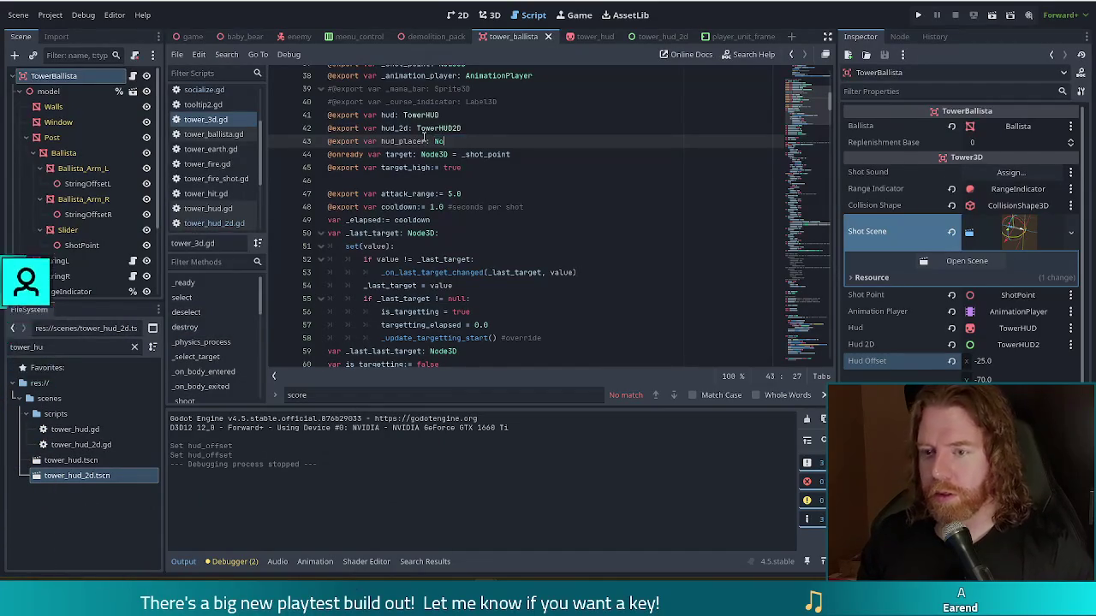
key("Down")
key("Return")
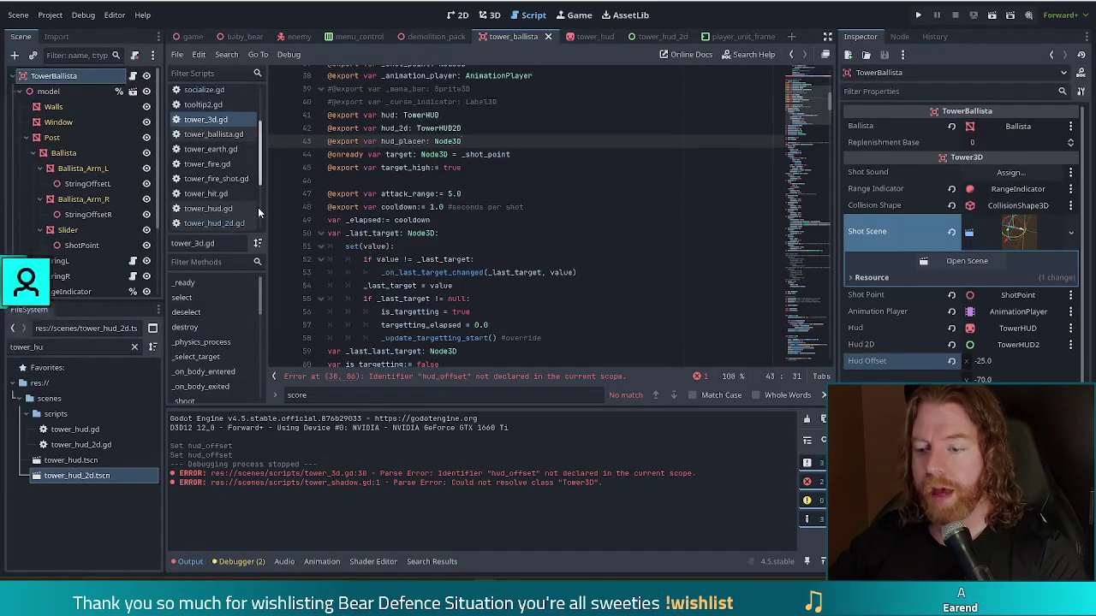
- Go to the parse error on line 30 and begin replacing its hud_offset reference
left_click(480, 382)
double_click(726, 217)
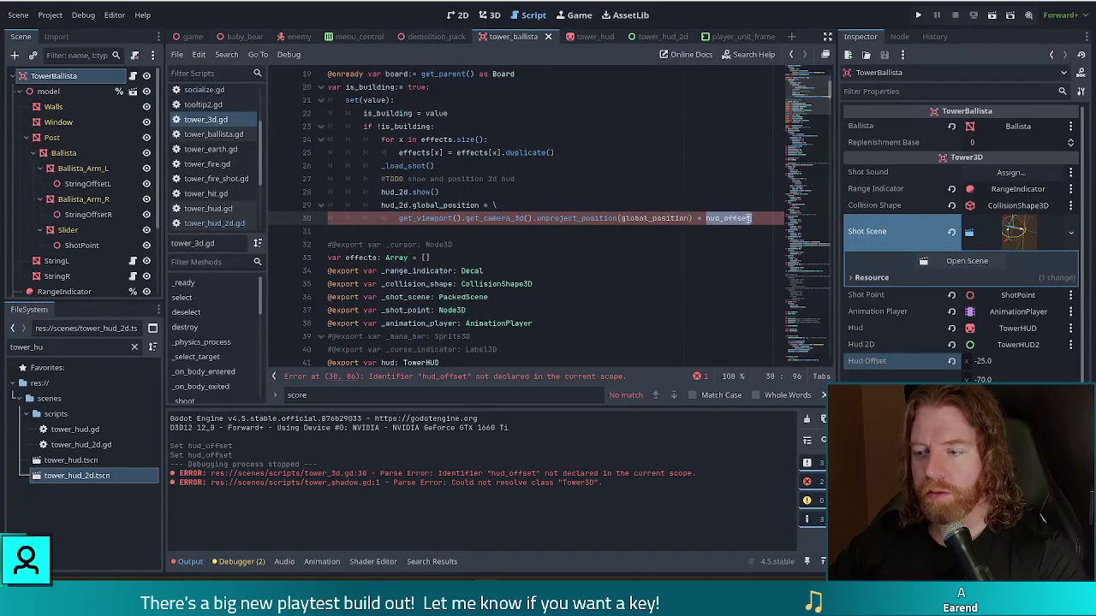
key("BackSpace")
key("BackSpace")
key("BackSpace")
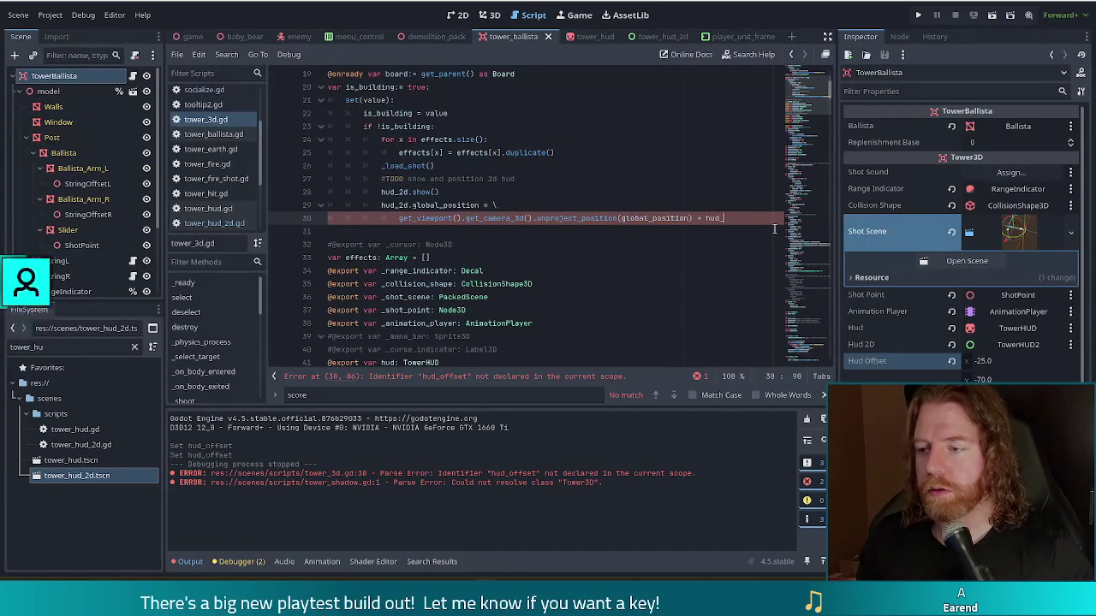